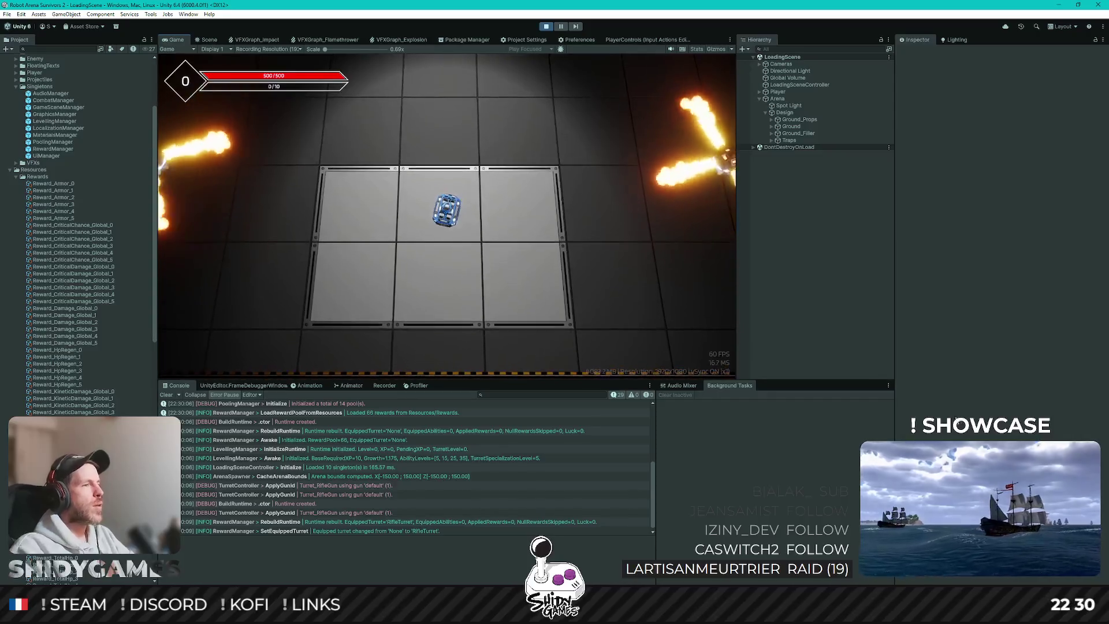
Drive the robot upward to level up and take the Max Speed reward
key(w)
key(w)
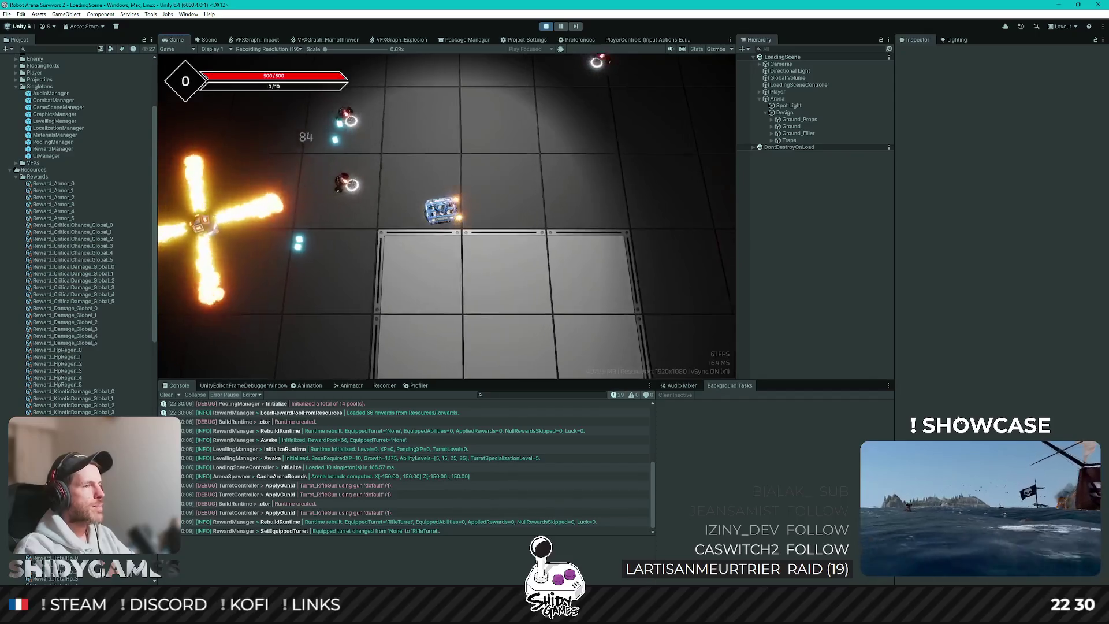
key(w)
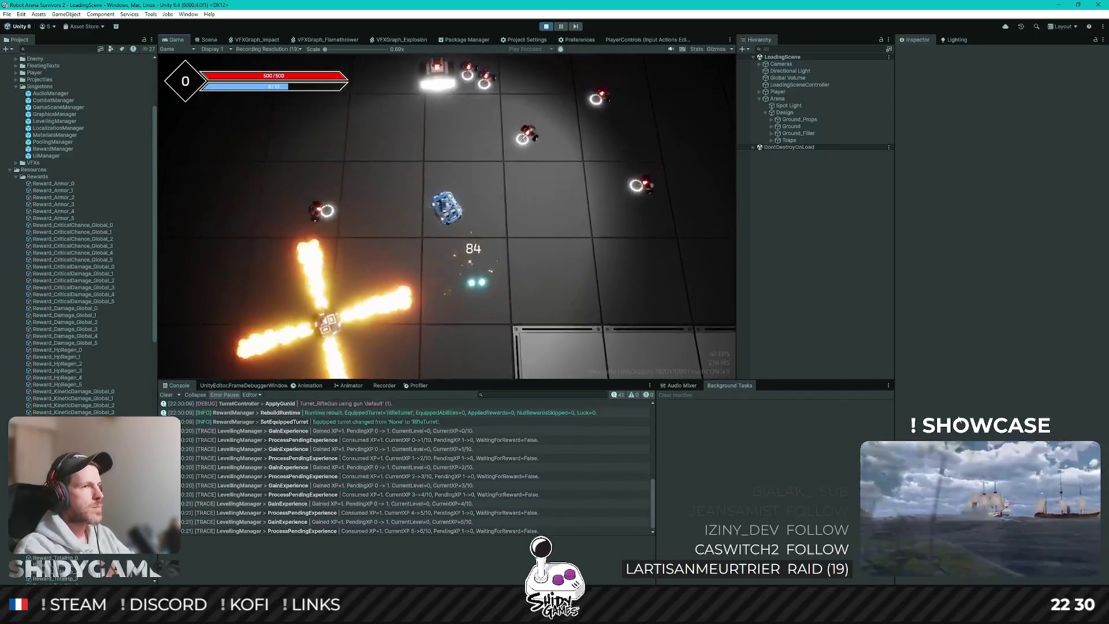
key(w)
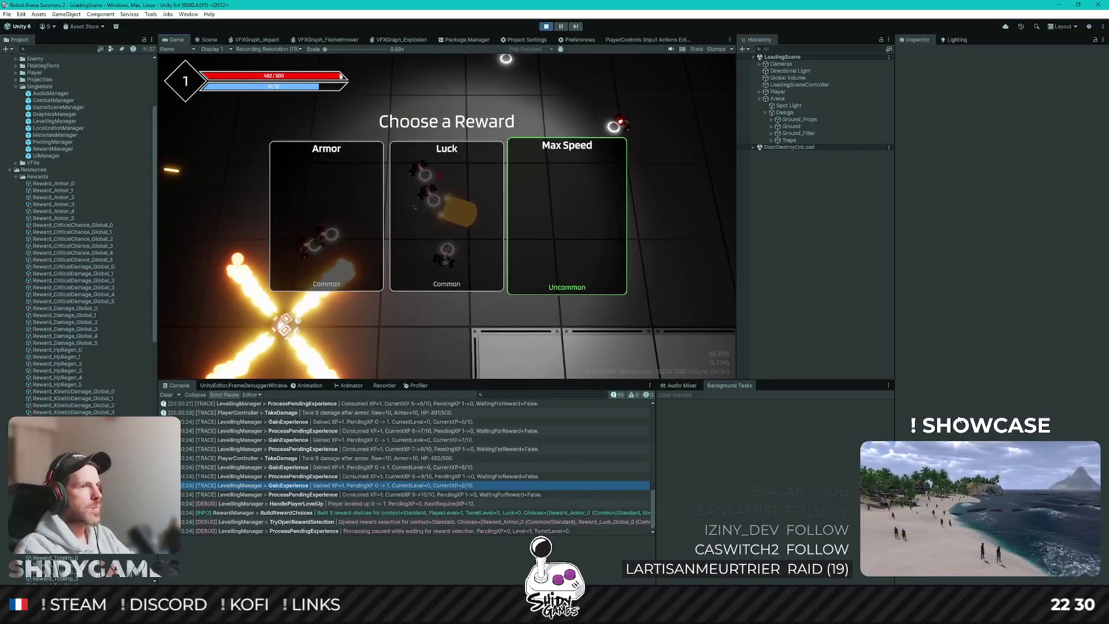
key(Return)
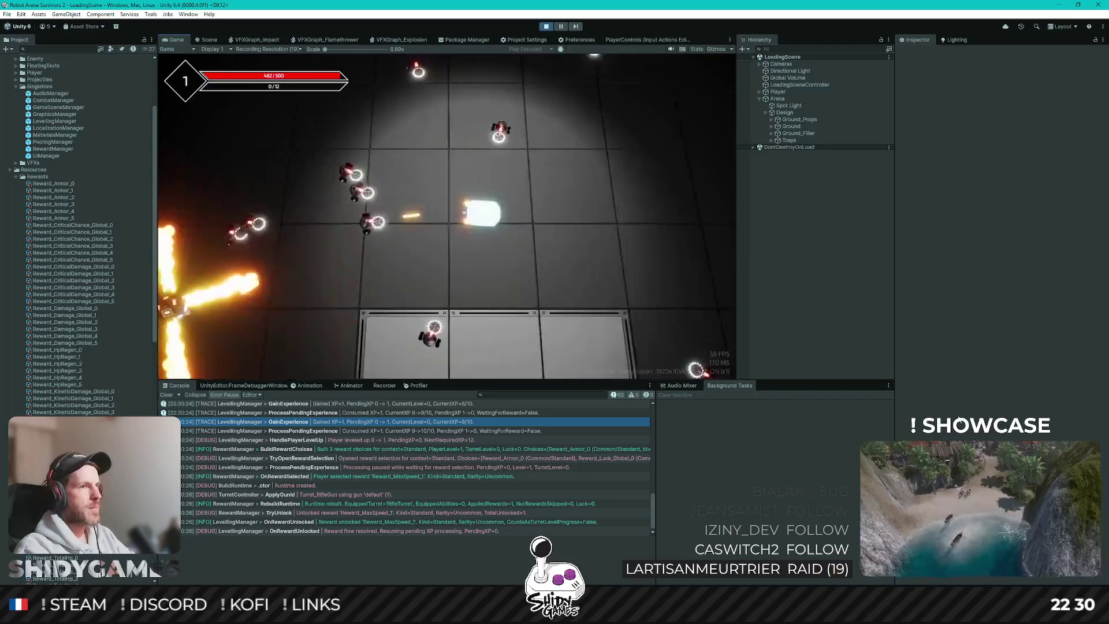
Steer the robot around the arena with WASD to collect experience
key(d)
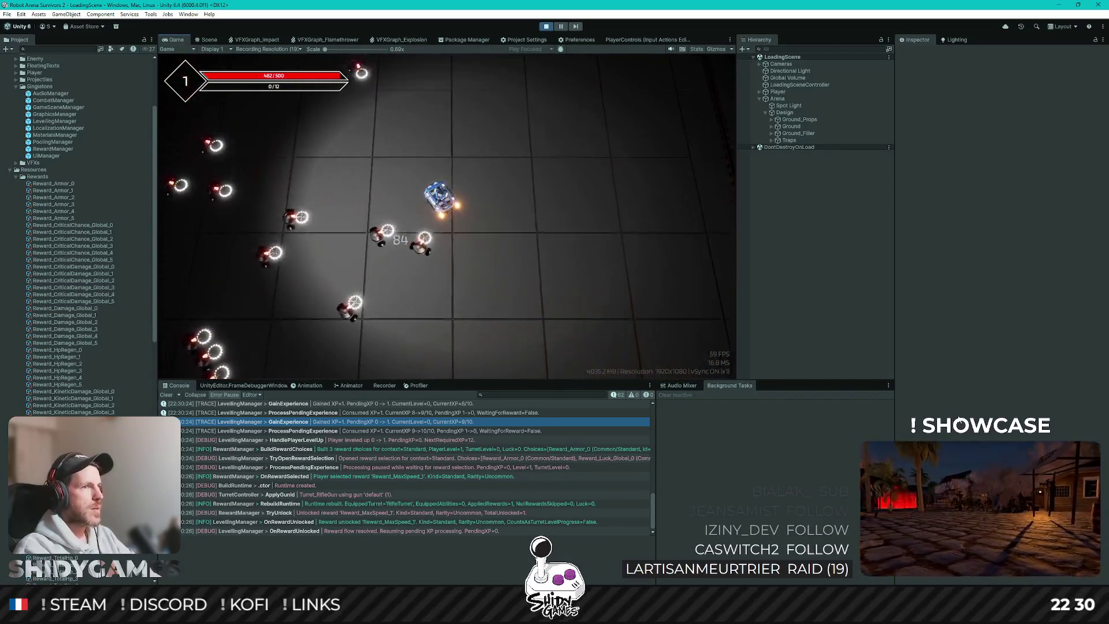
key(w)
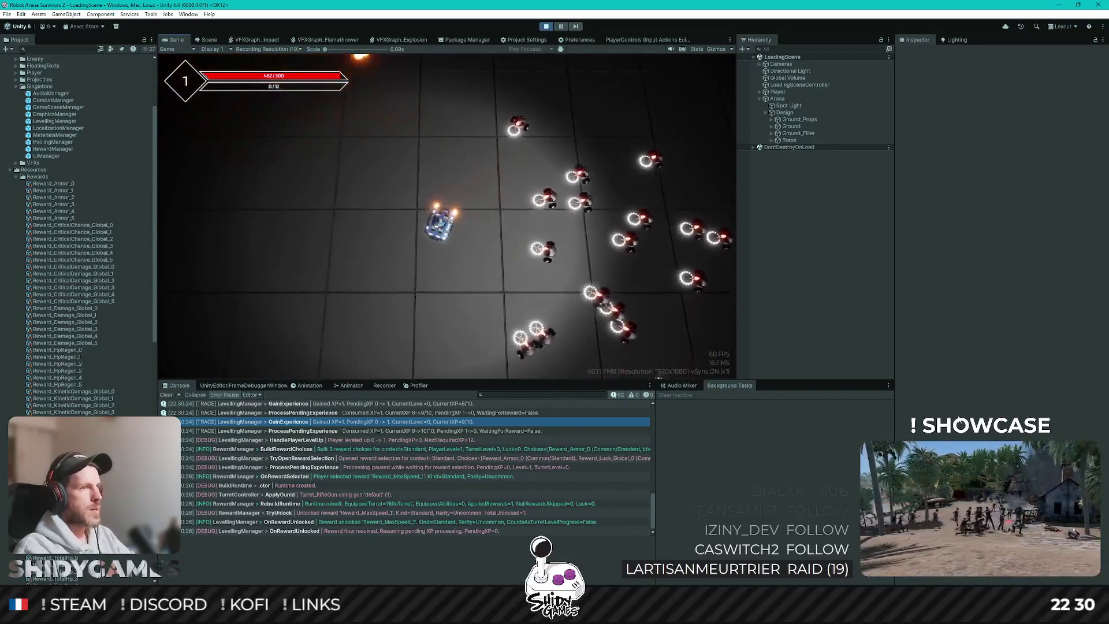
key(s)
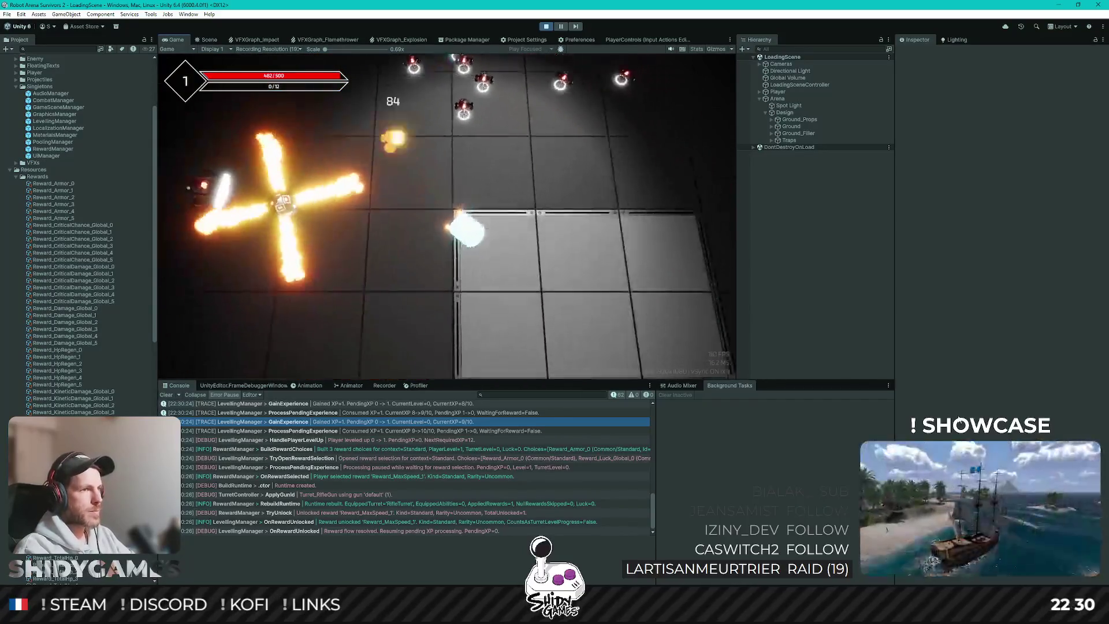
key(d)
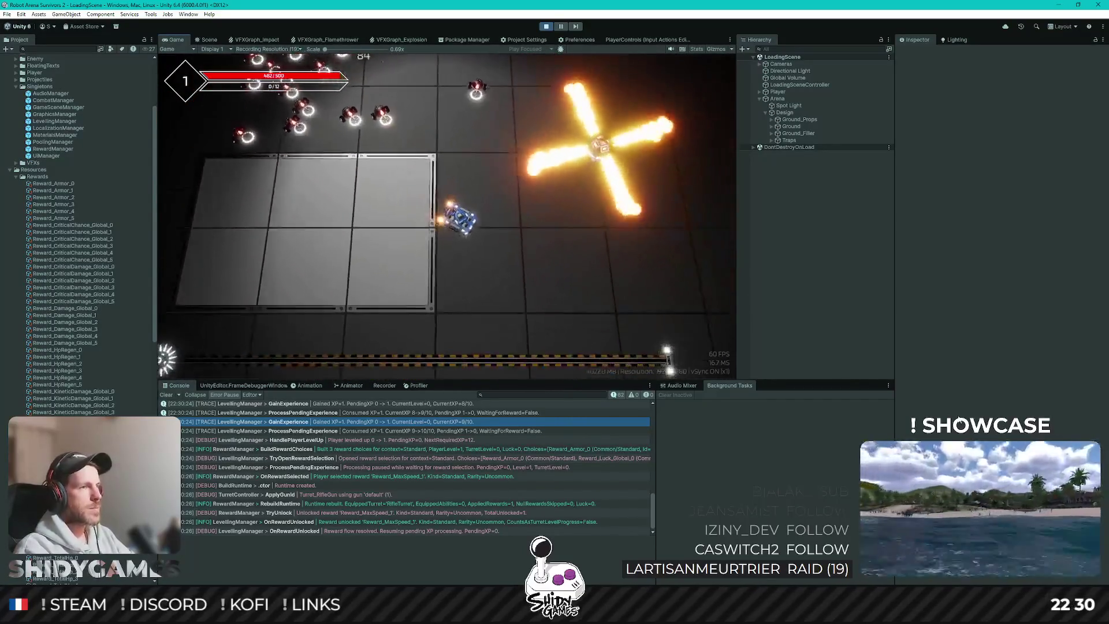
key(d)
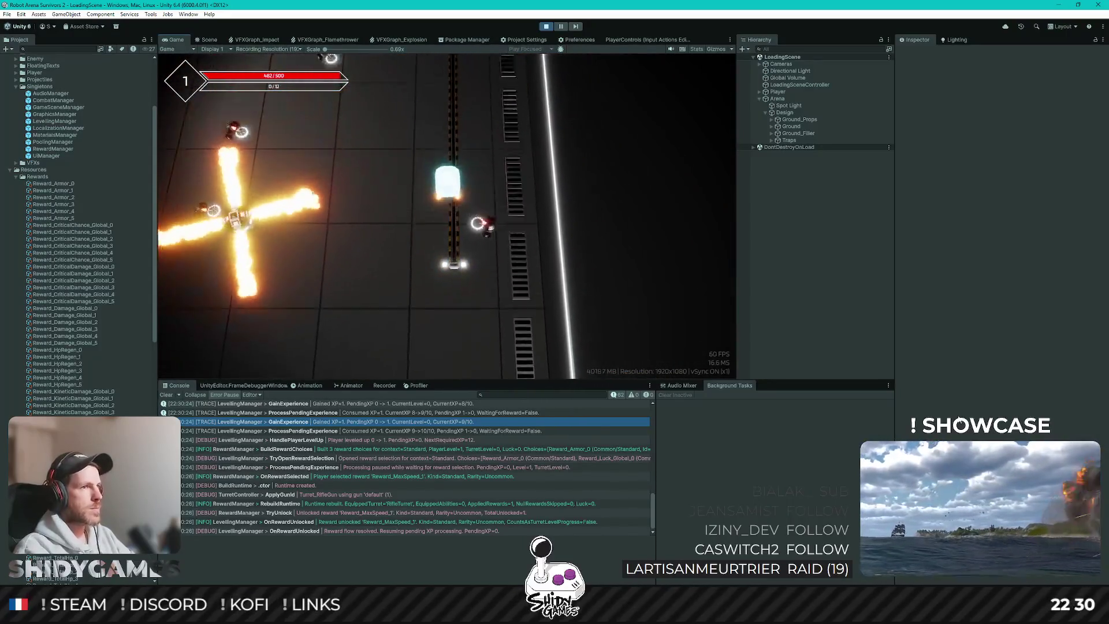
key(w)
key(a)
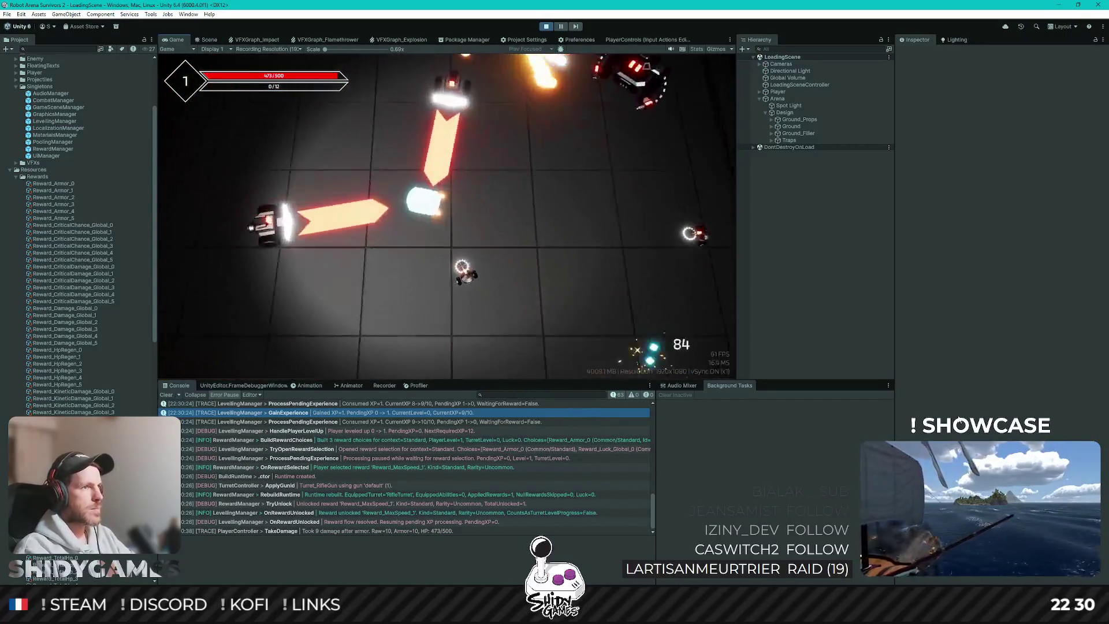
key(s)
key(d)
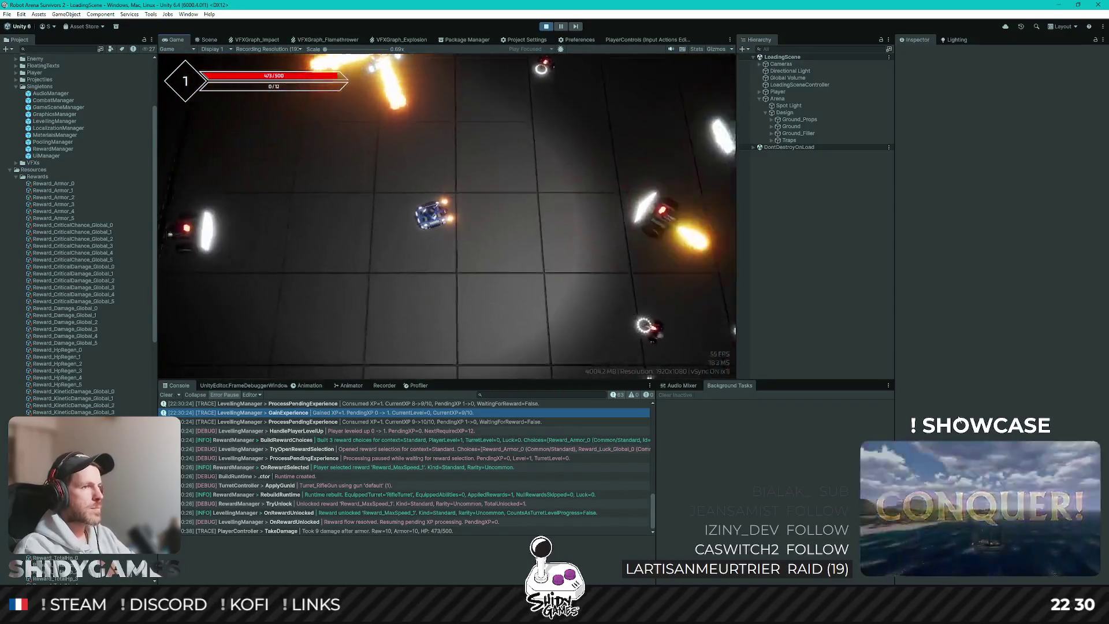
Keep driving around the arena, then take the Kinetic Damage reward
key(d)
key(s)
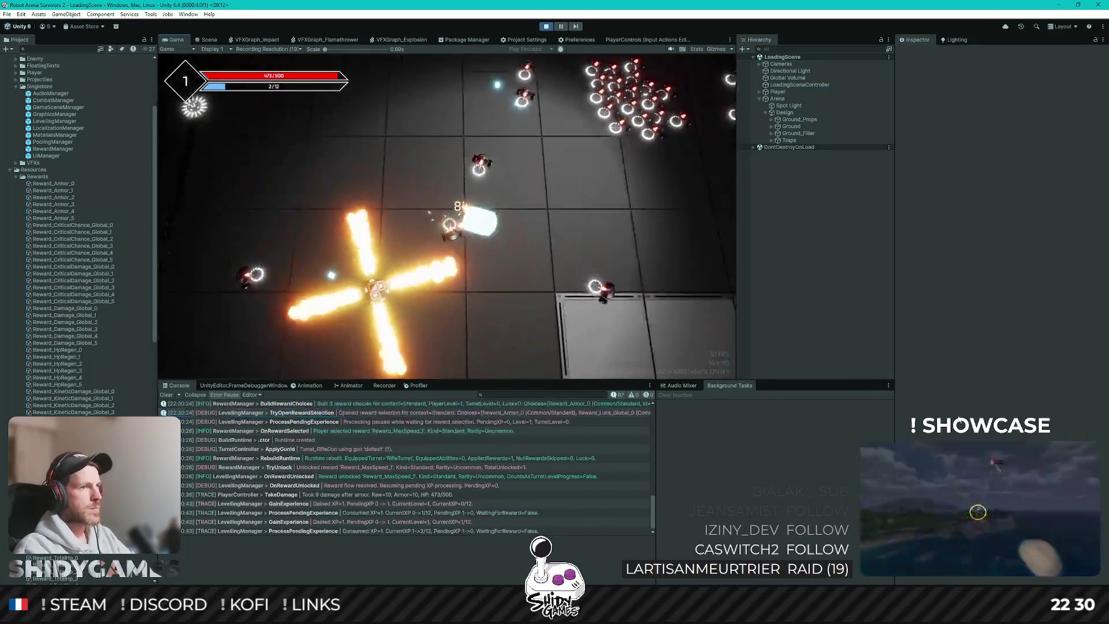
key(s)
key(d)
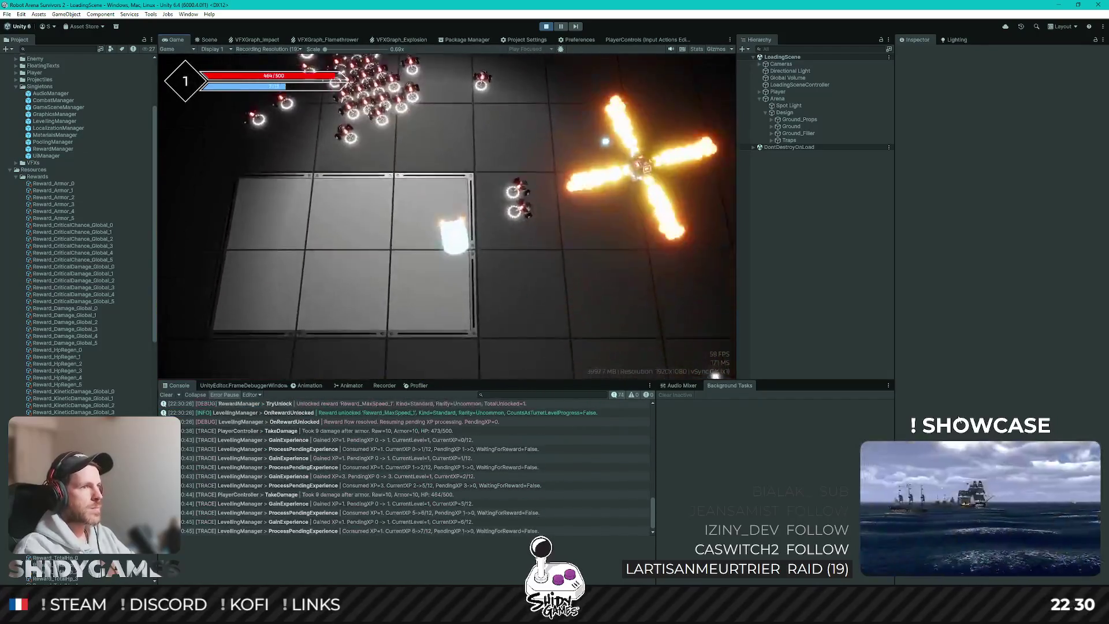
key(a)
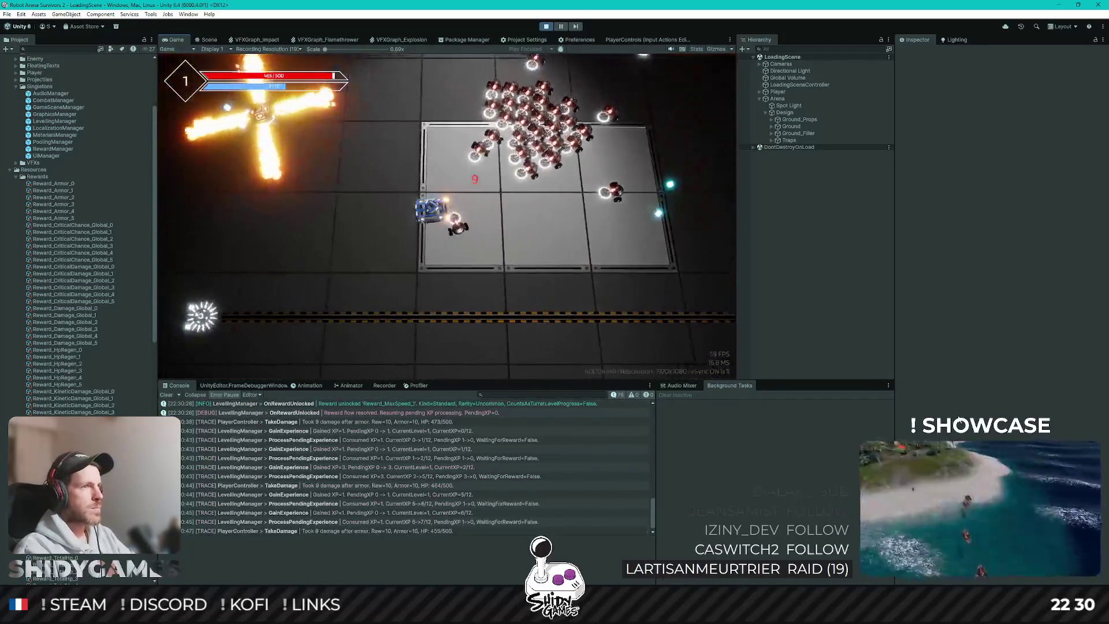
key(w)
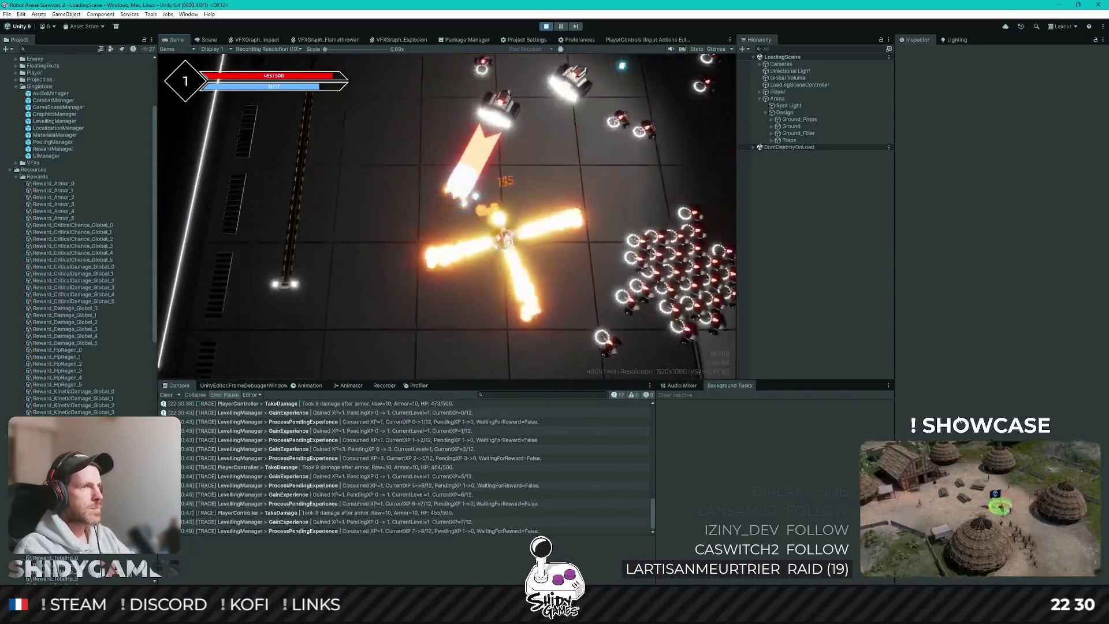
key(Return)
key(w)
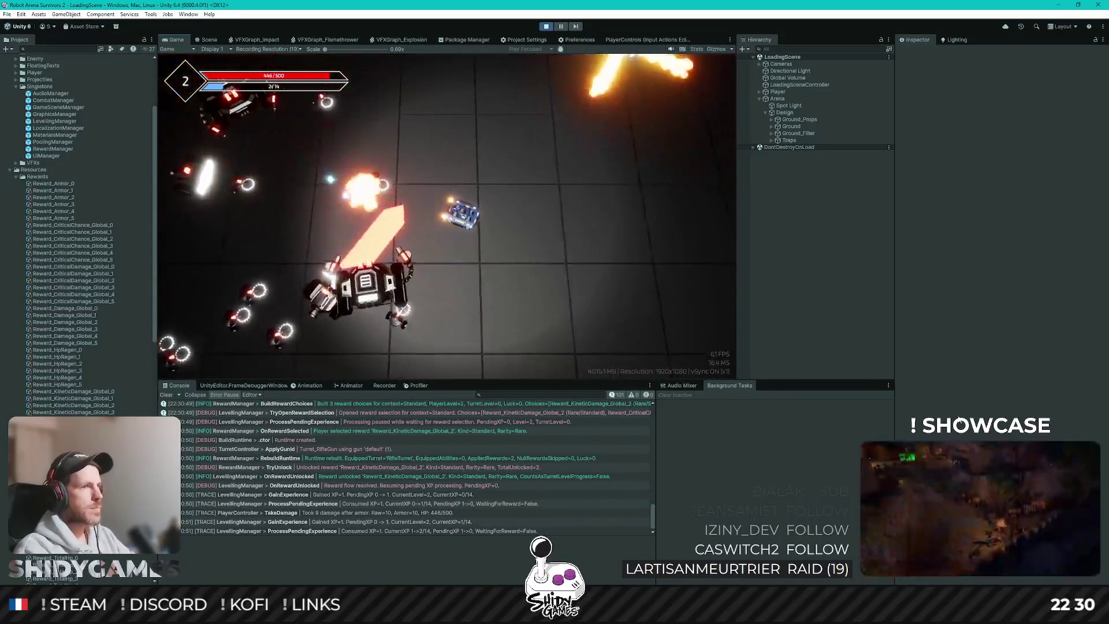
Drive the robot right, then left, collecting experience until level 3
key(d)
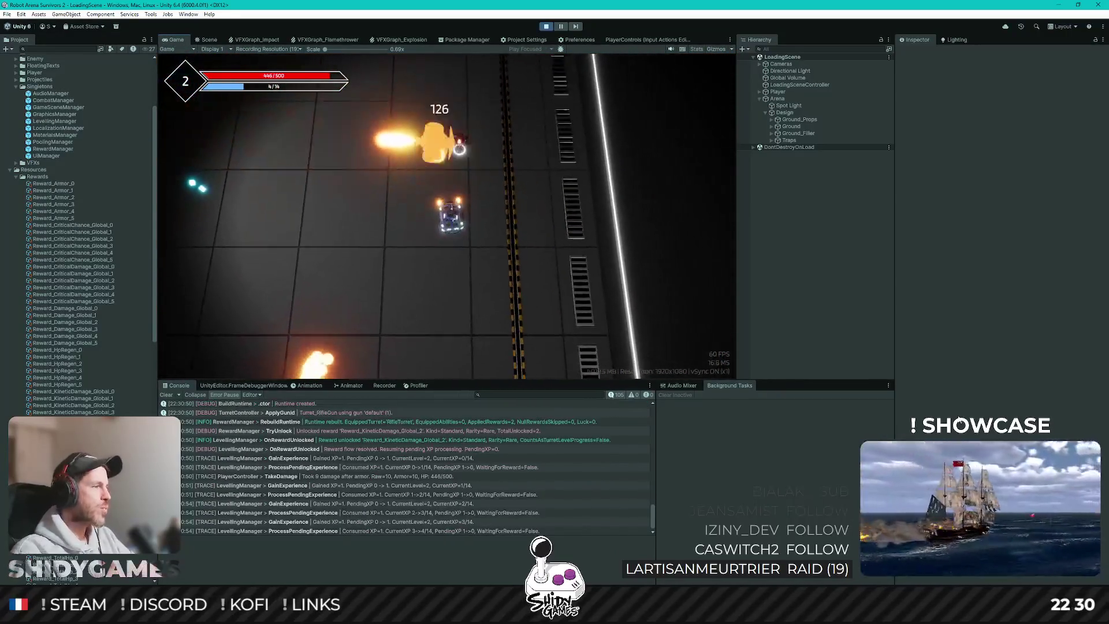
key(a)
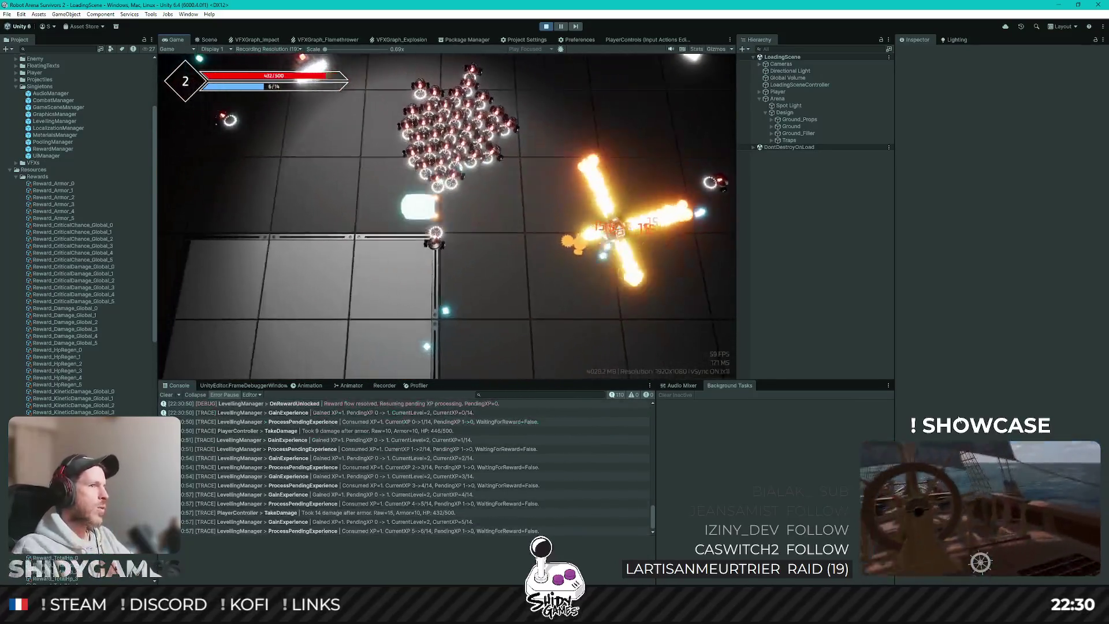
key(a)
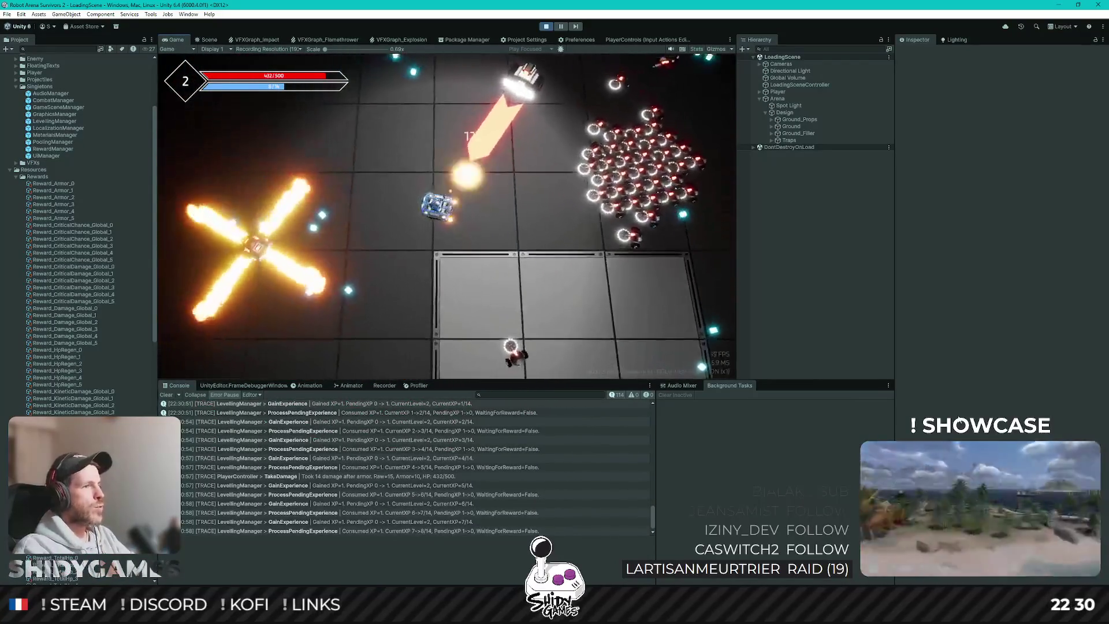
key(a)
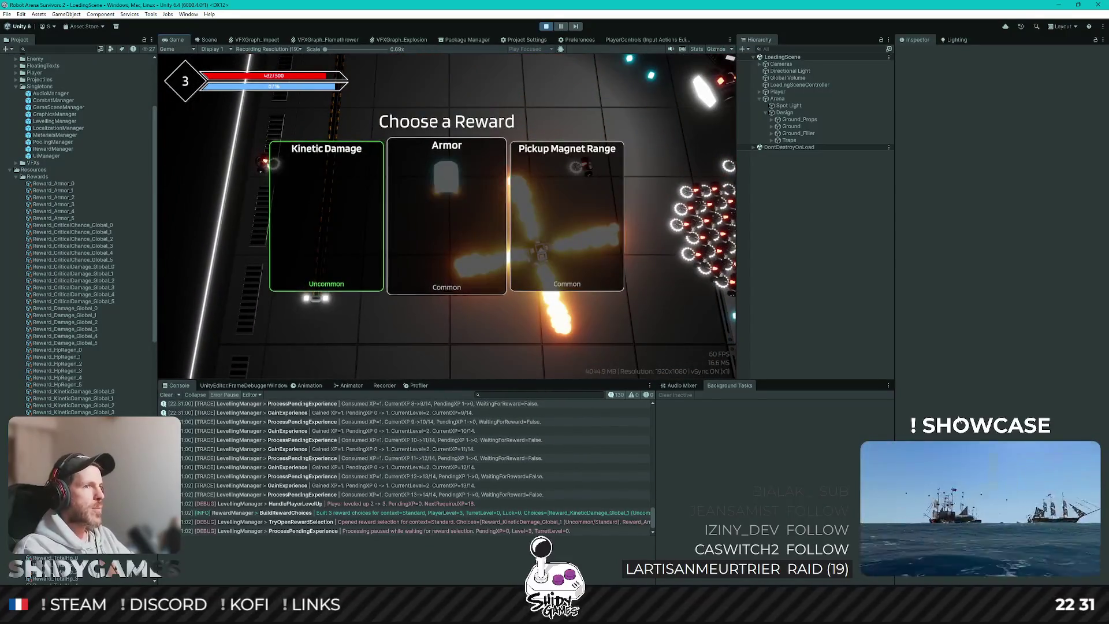
Take Pickup Magnet Range, then Critical Damage, at the next two level-ups
key(Right)
key(Right)
key(Return)
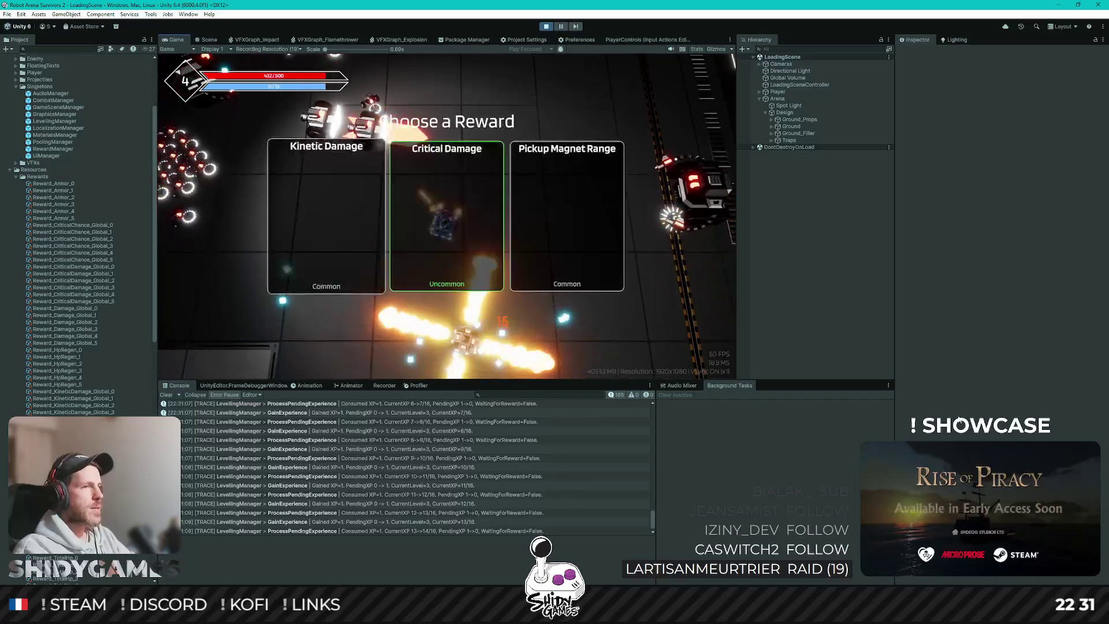
key(Right)
key(Return)
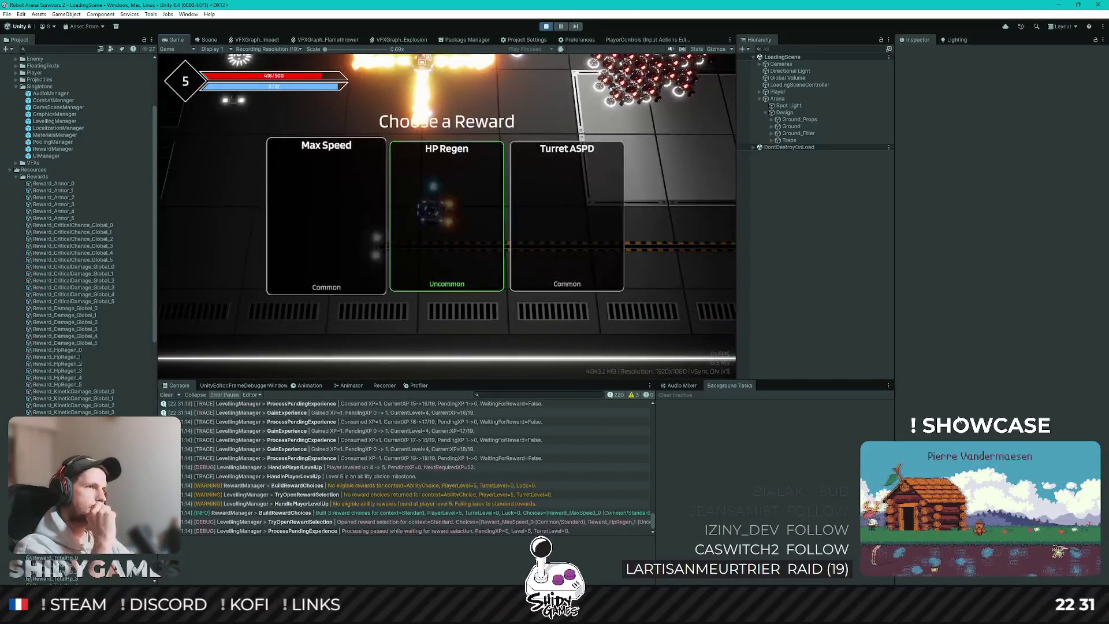
Take HP Regen at level 5 and stop Play mode
key(Right)
key(Return)
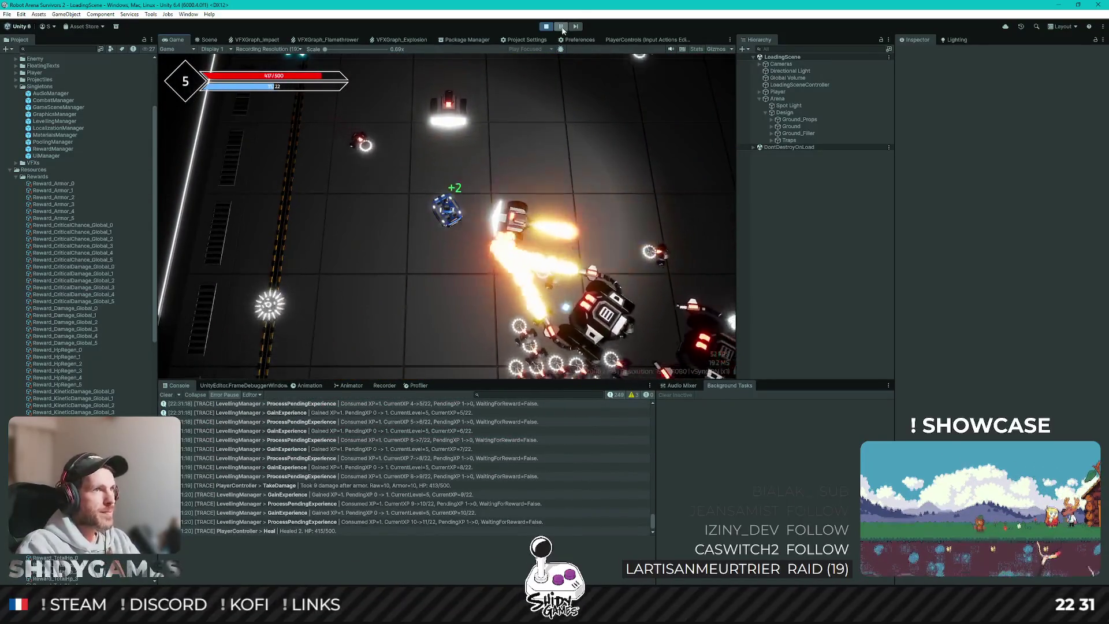
key(ctrl+p)
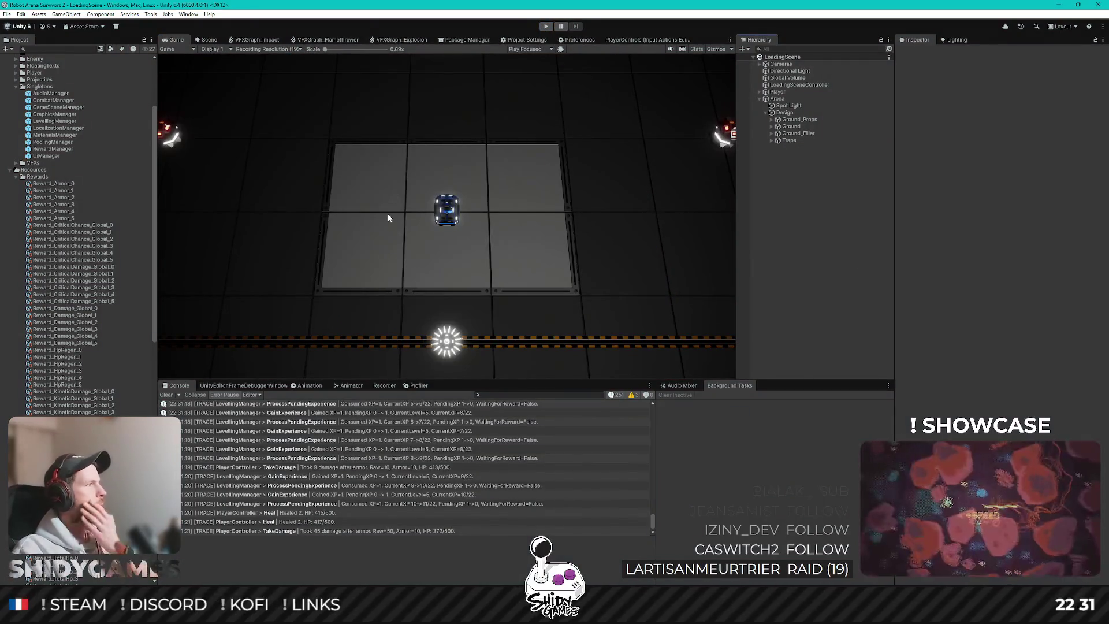
In the Scene view, frame the Player robot with effects off and orbit to a side view
click(205, 42)
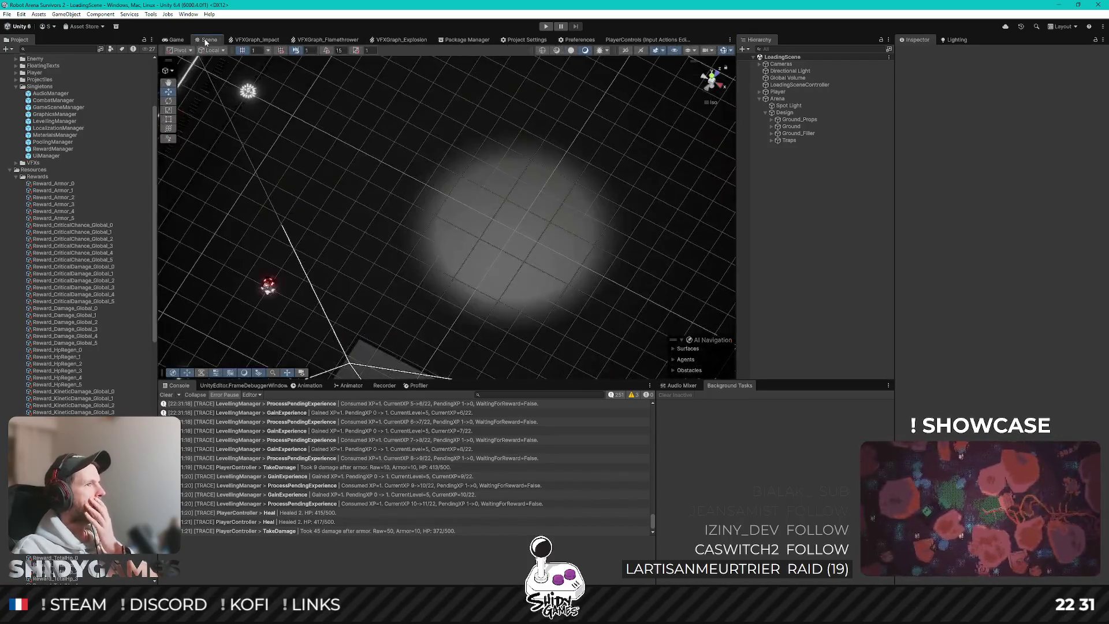
click(777, 91)
key(f)
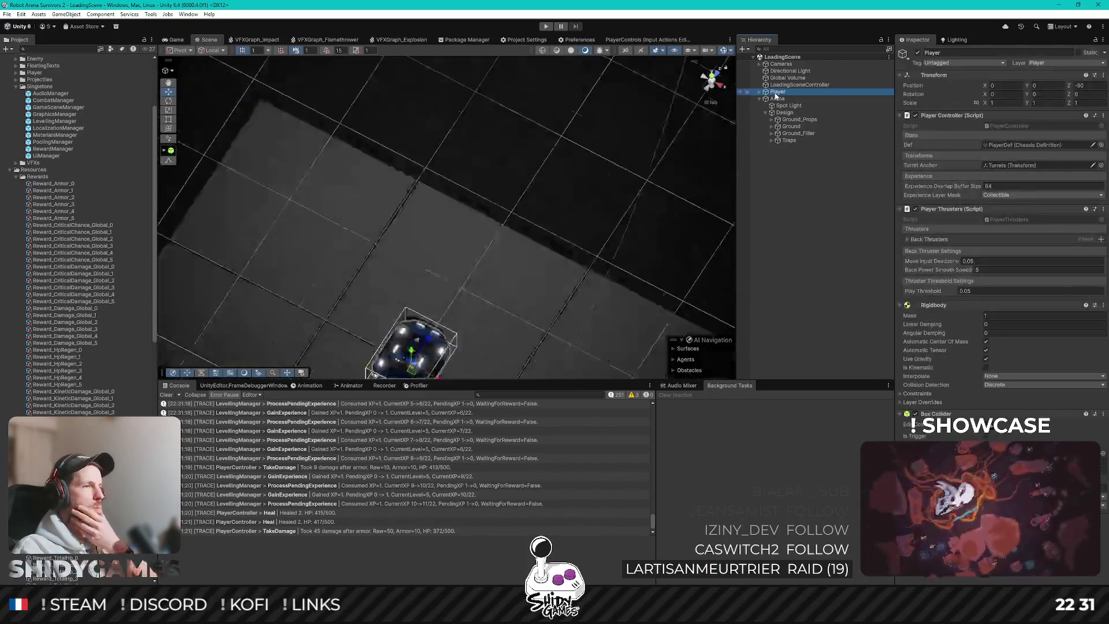
alt+drag(553, 168, 620, 97)
click(656, 52)
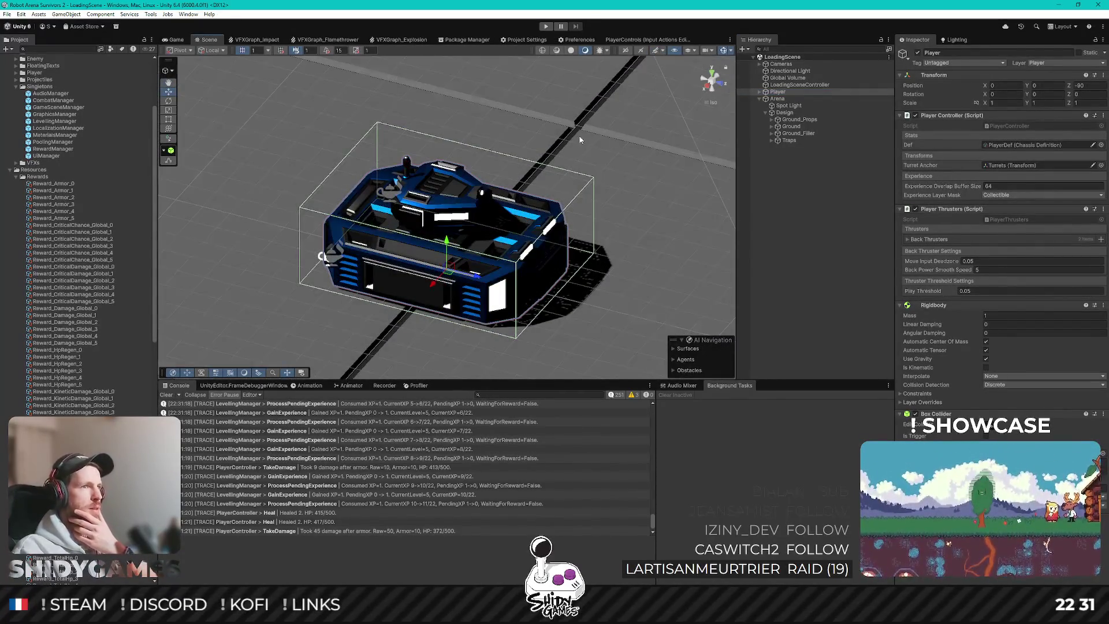
mouse_move(581, 140)
alt+mouse_down()
mouse_move(259, 100)
mouse_move(272, 69)
mouse_move(289, 63)
mouse_move(369, 133)
alt+mouse_up()
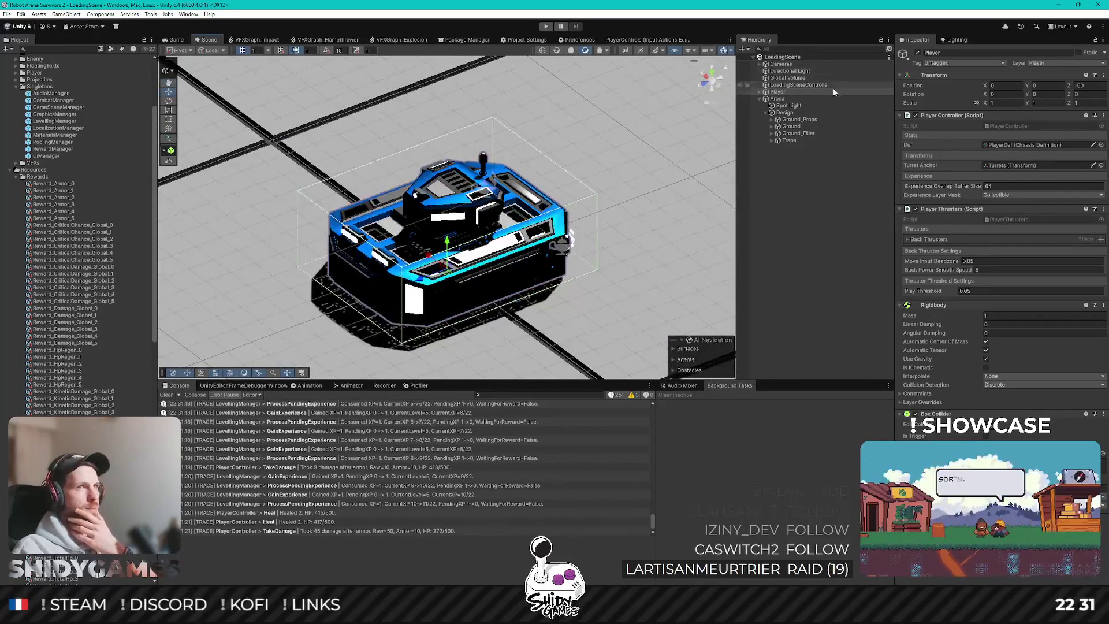
Expand Player and its Turrets group down to Turret_RifleGun in the Hierarchy
key(Right)
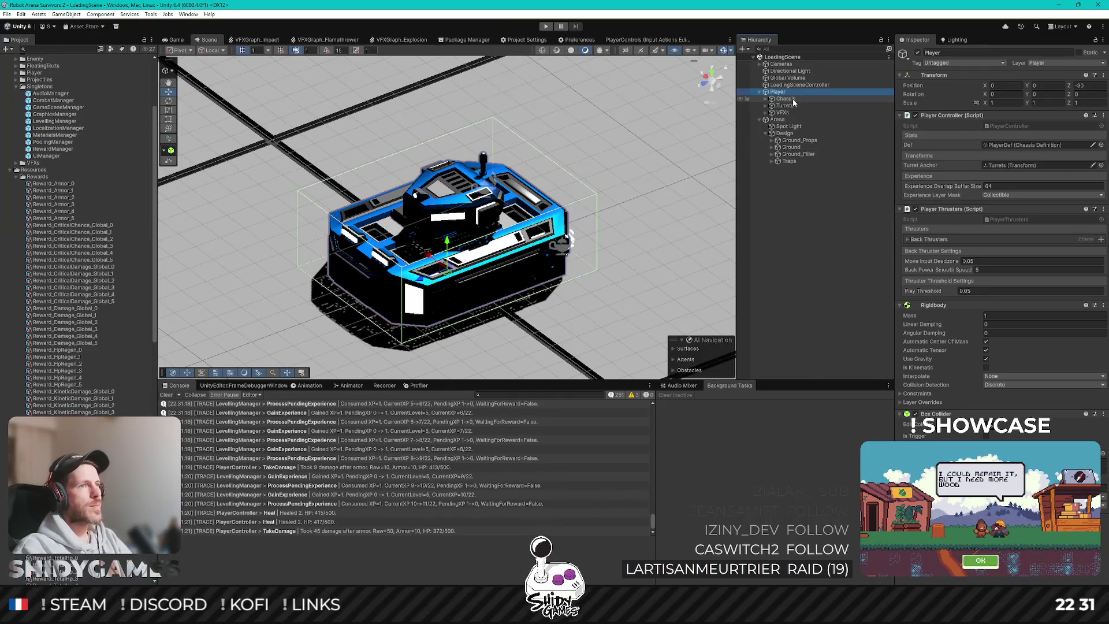
click(793, 105)
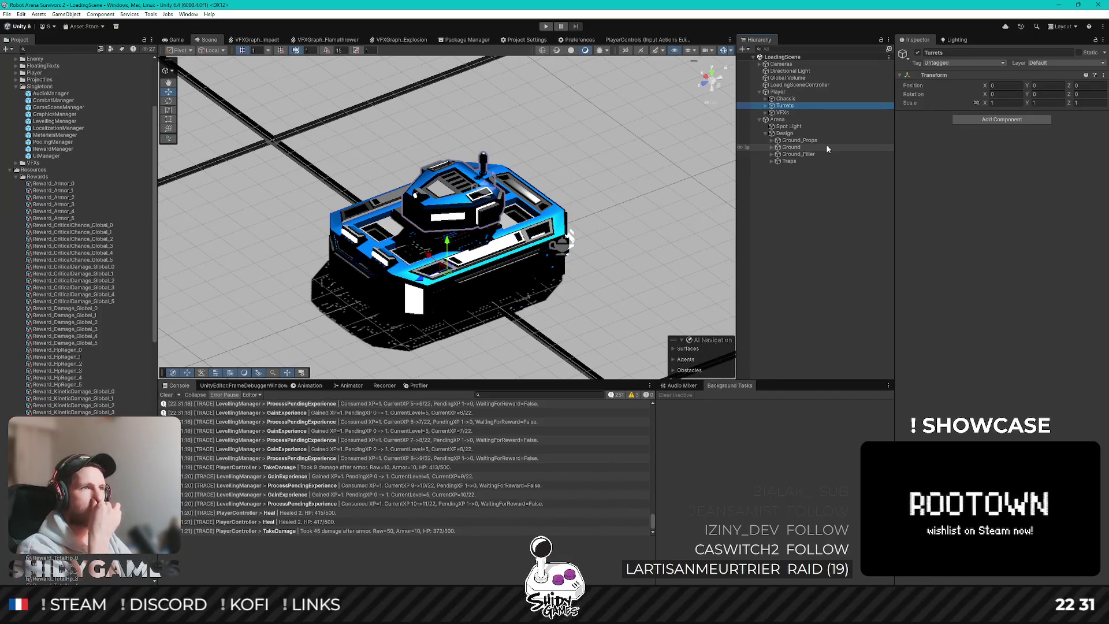
key(Right)
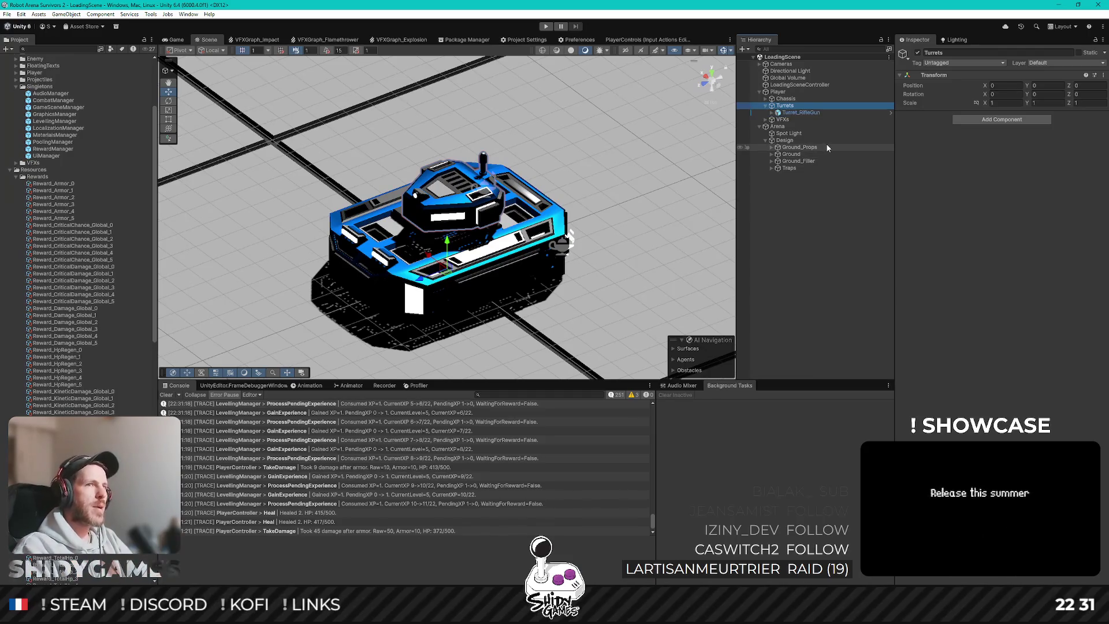
key(Down)
Activate RifleTurret_Gun_Default and orbit and zoom in on the gun
key(Right)
key(Down)
key(Down)
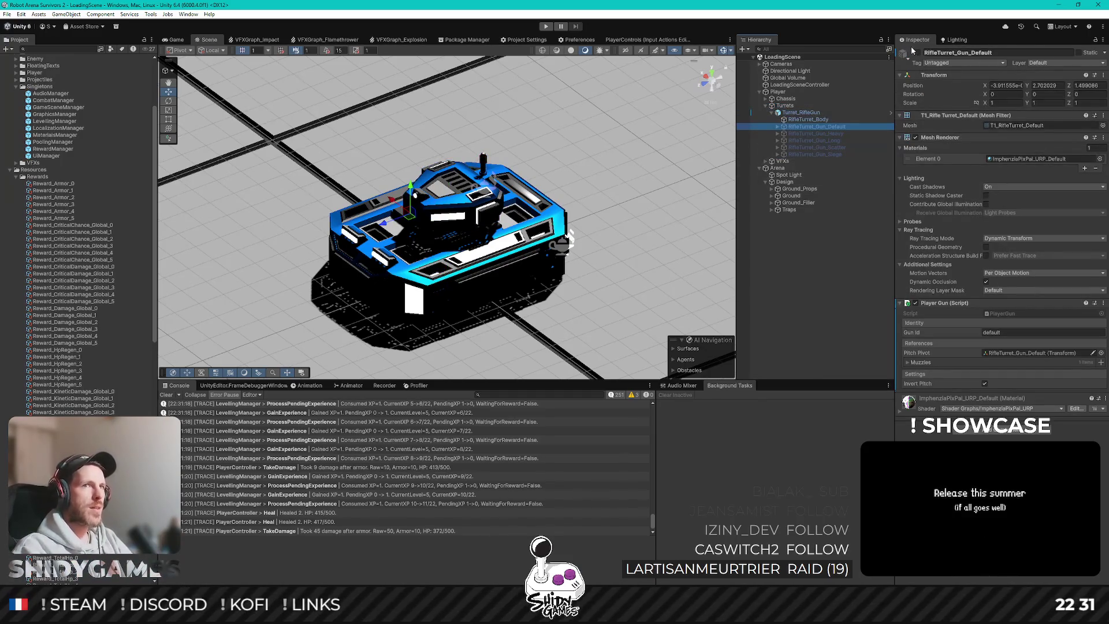
click(918, 52)
mouse_move(544, 178)
mouse_down()
mouse_move(664, 183)
mouse_move(687, 162)
mouse_up()
scroll(686, 162, up, 5)
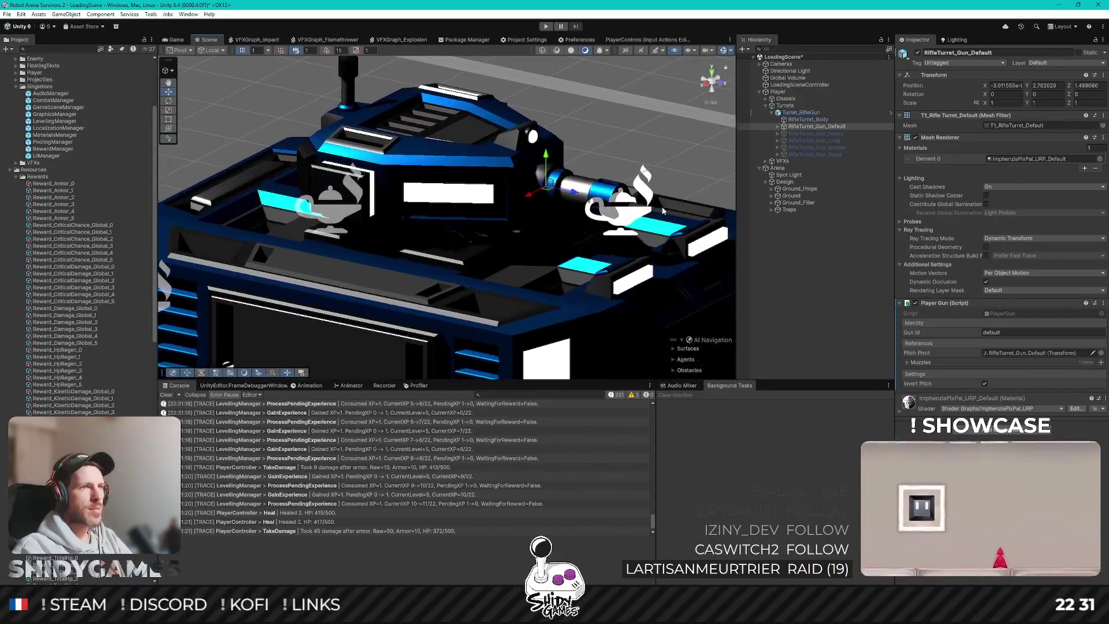
drag(638, 135, 362, 119)
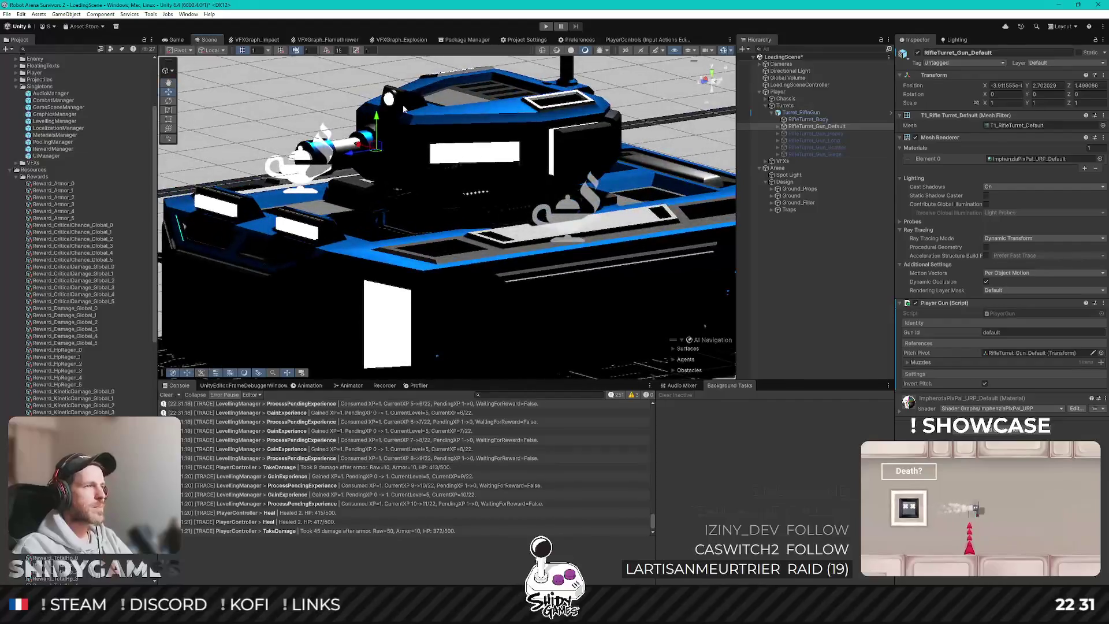
mouse_move(530, 129)
mouse_down()
mouse_move(627, 133)
mouse_move(577, 173)
mouse_move(571, 116)
mouse_move(553, 169)
mouse_up()
Try the scene shading options, layer list and full lighting in the Scene view
click(571, 49)
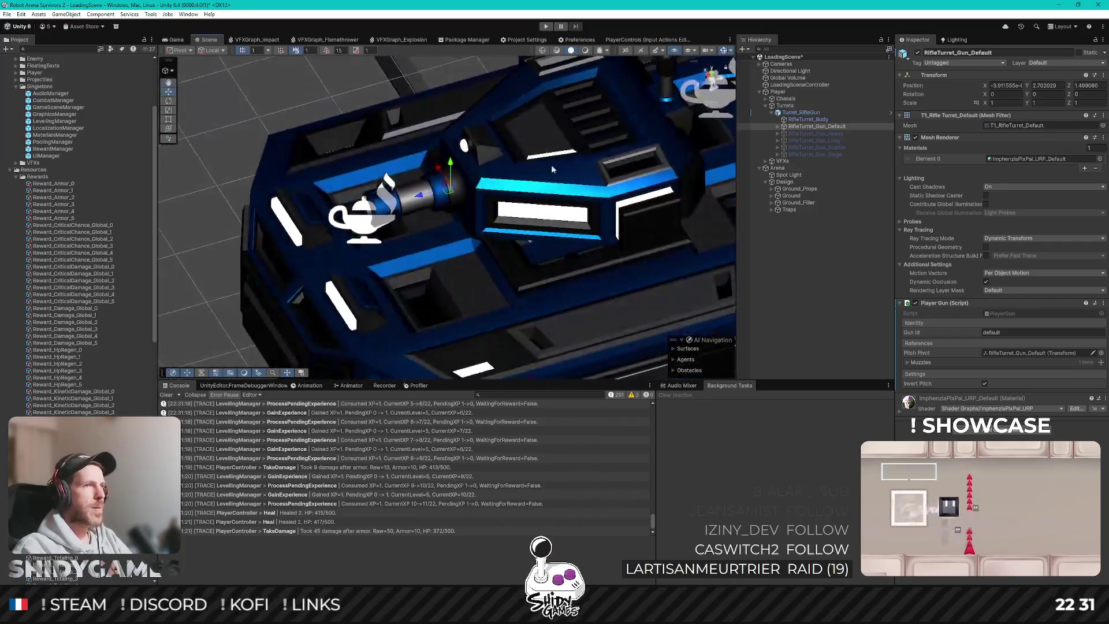
click(688, 50)
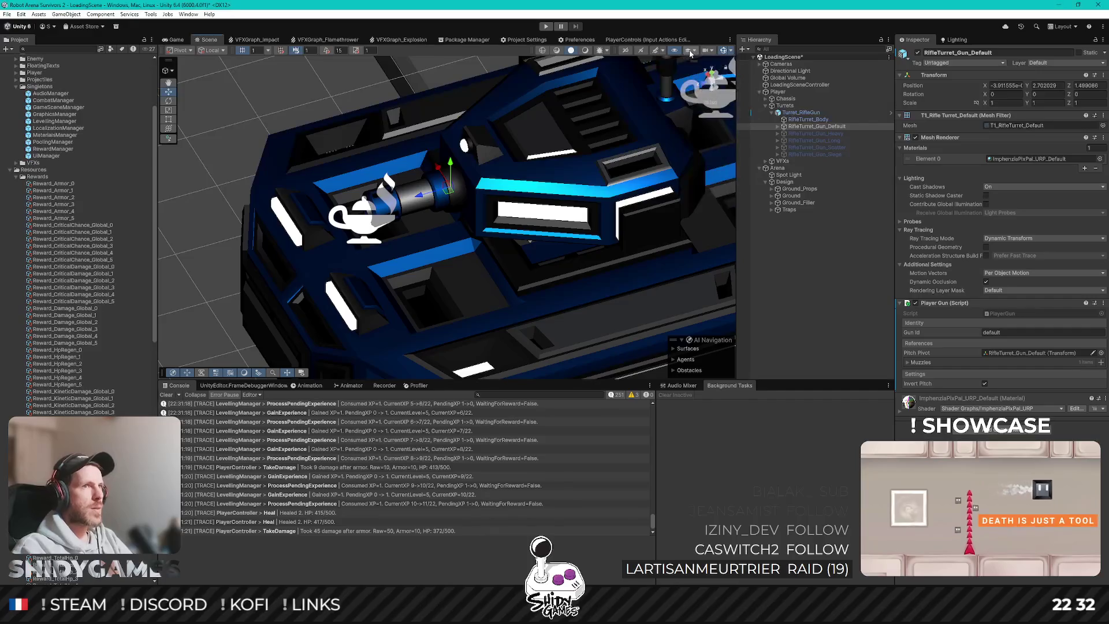
click(688, 52)
click(586, 51)
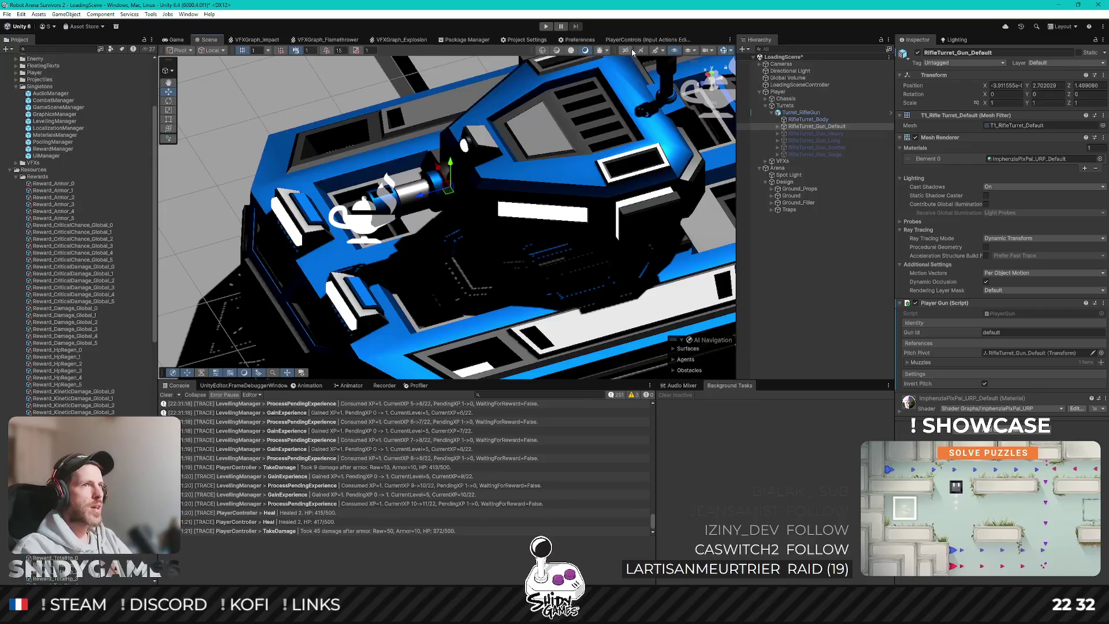
click(706, 52)
click(705, 52)
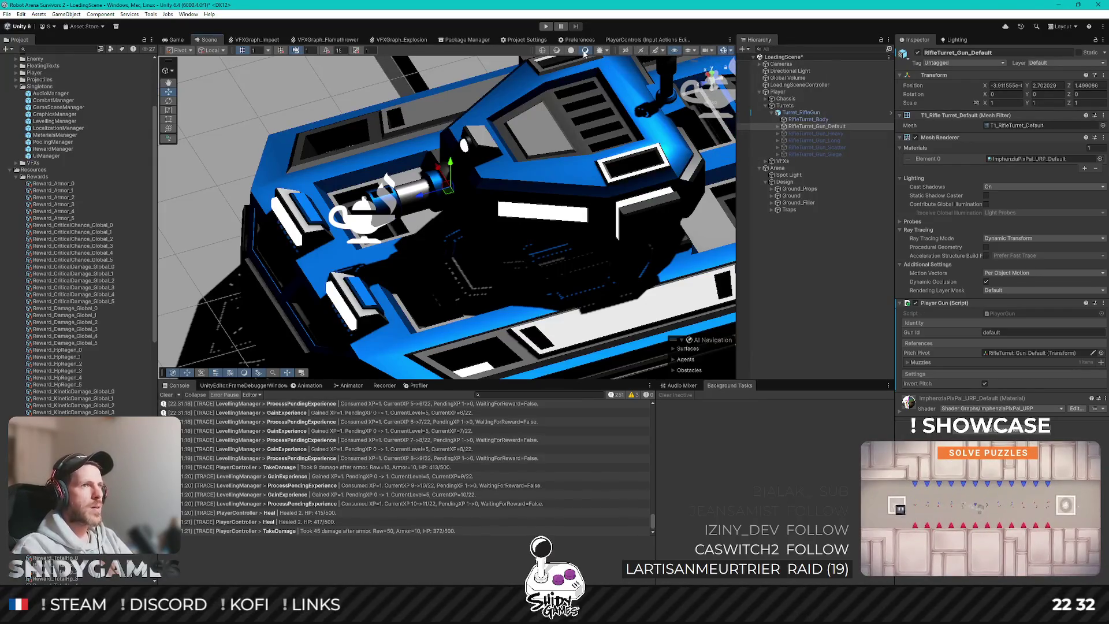
Try Wireframe and Shaded Wireframe modes, return to Shaded, then deactivate the default gun
click(542, 51)
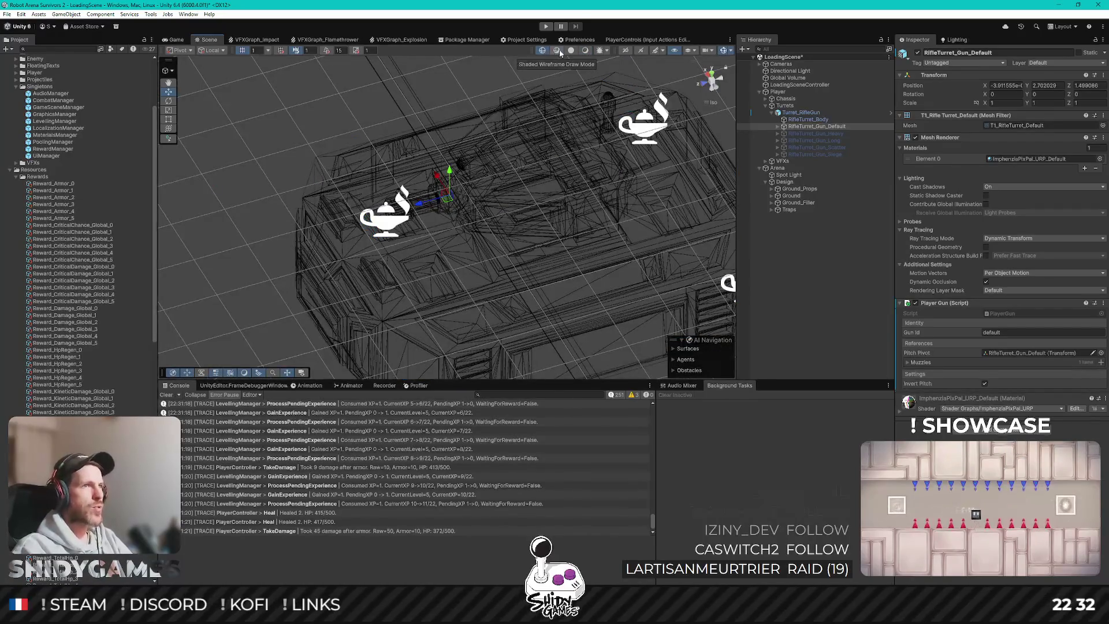
click(558, 52)
click(571, 52)
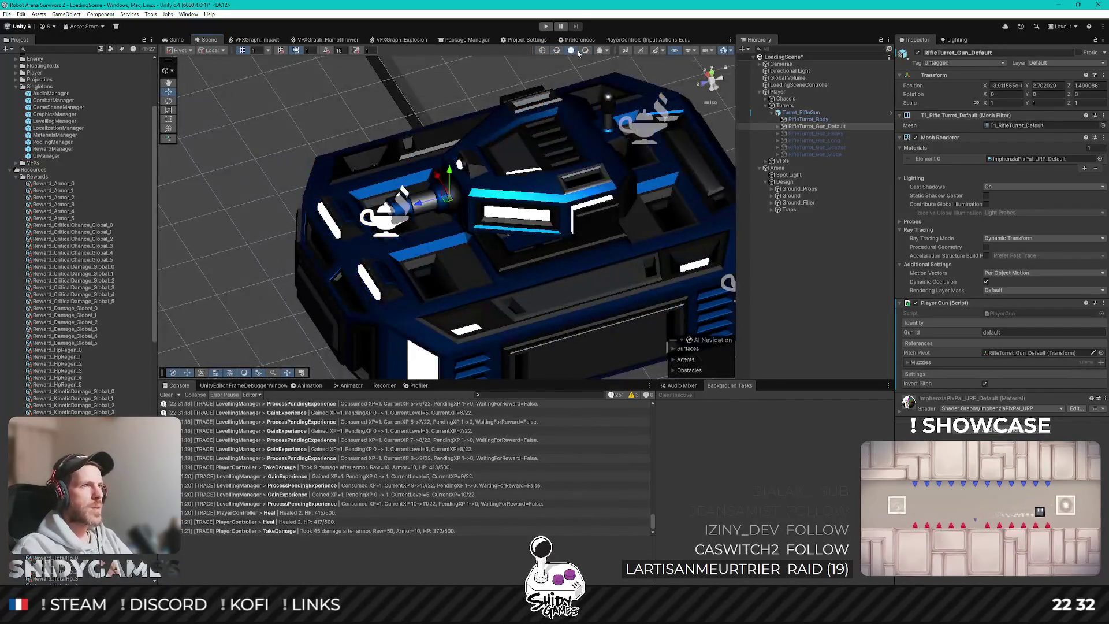
click(585, 51)
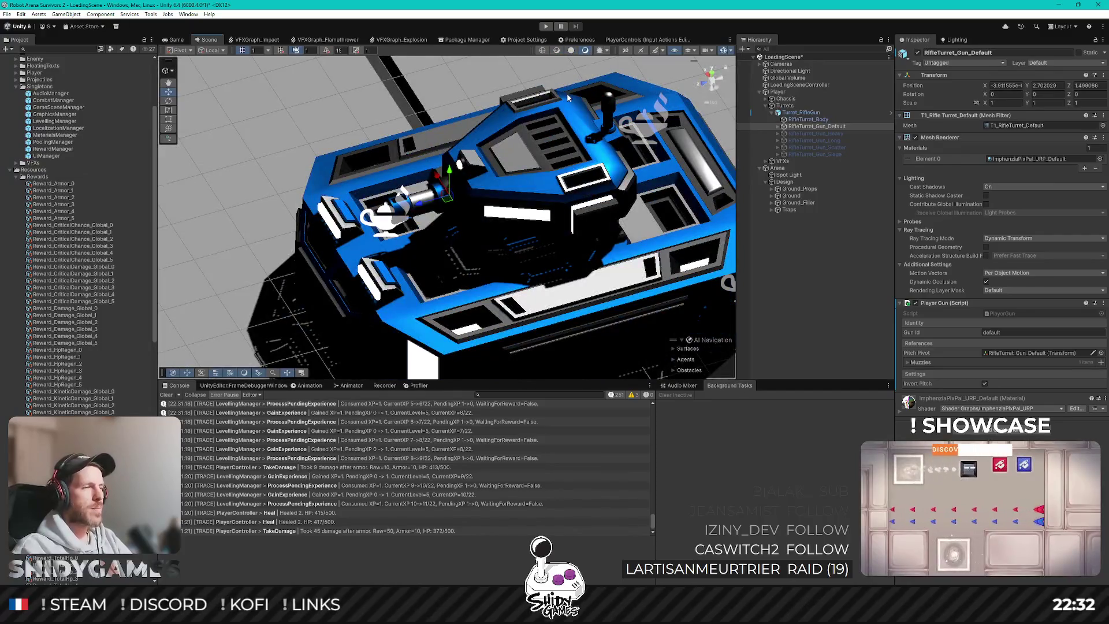
click(571, 50)
mouse_move(520, 145)
mouse_down()
mouse_move(475, 157)
mouse_move(508, 122)
mouse_move(395, 202)
mouse_up()
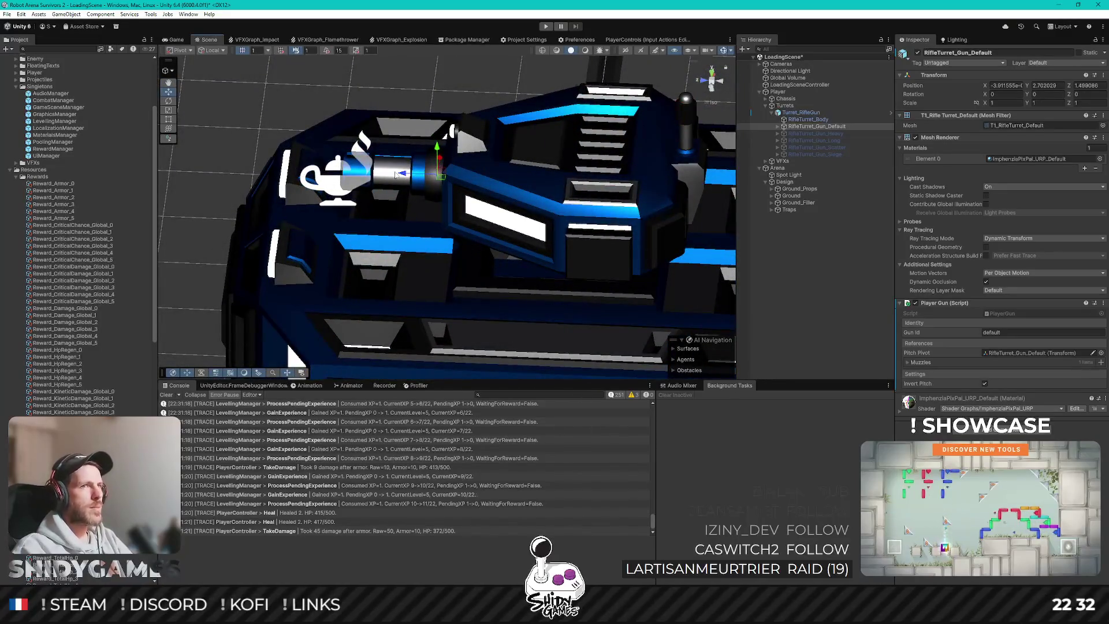
click(917, 52)
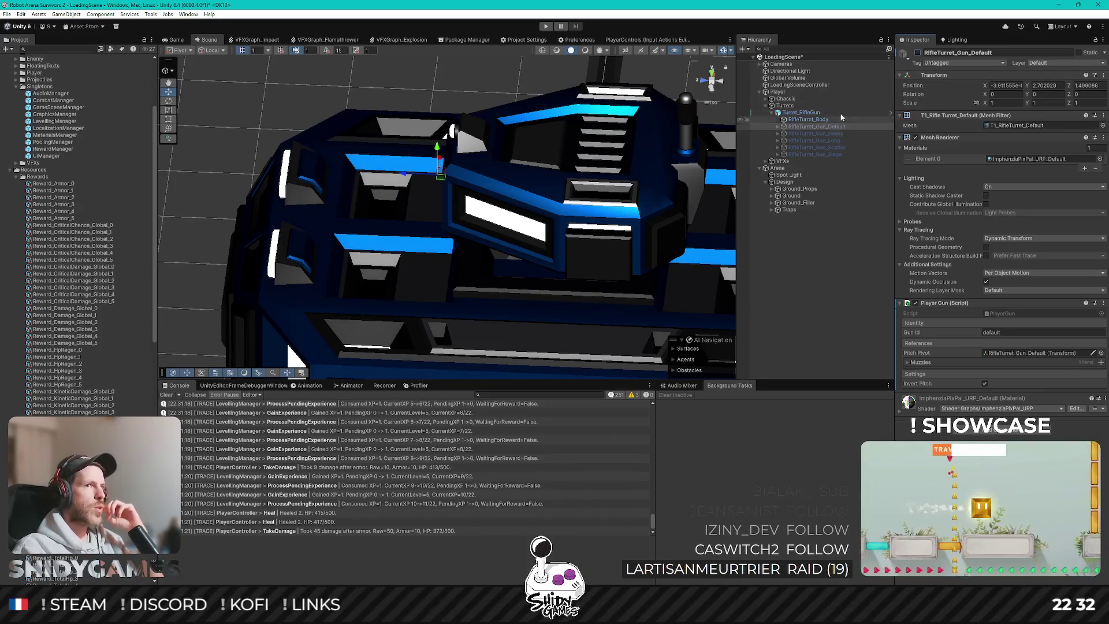
Activate, inspect, and deactivate the Heavy and Long rifle barrels in turn
click(826, 133)
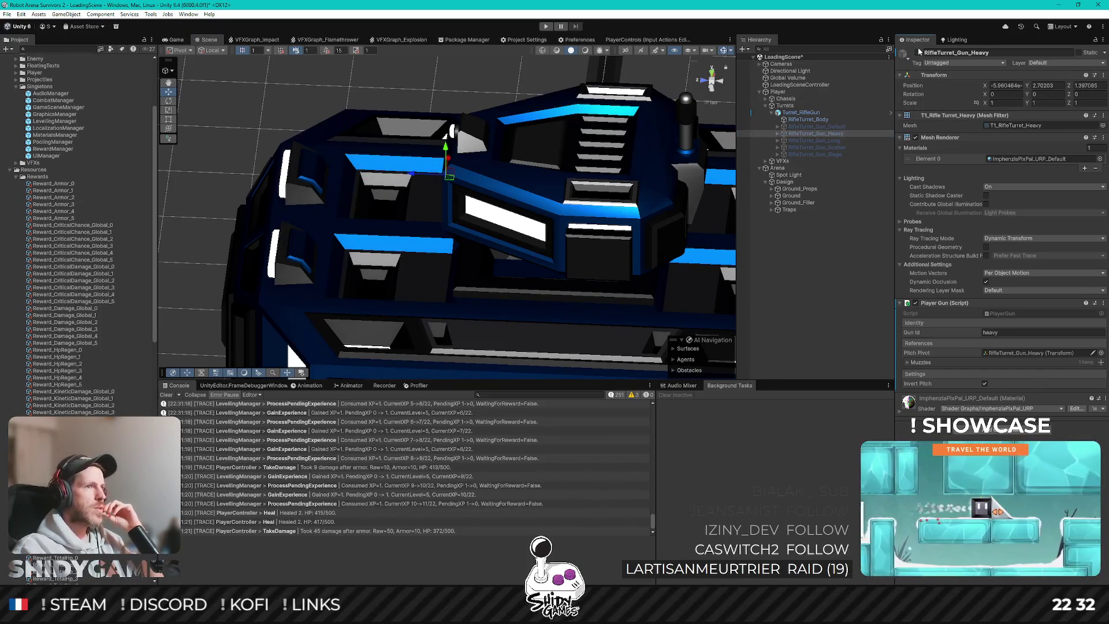
click(917, 53)
mouse_move(583, 116)
mouse_down()
mouse_move(573, 90)
mouse_move(498, 207)
mouse_move(482, 135)
mouse_up()
click(917, 53)
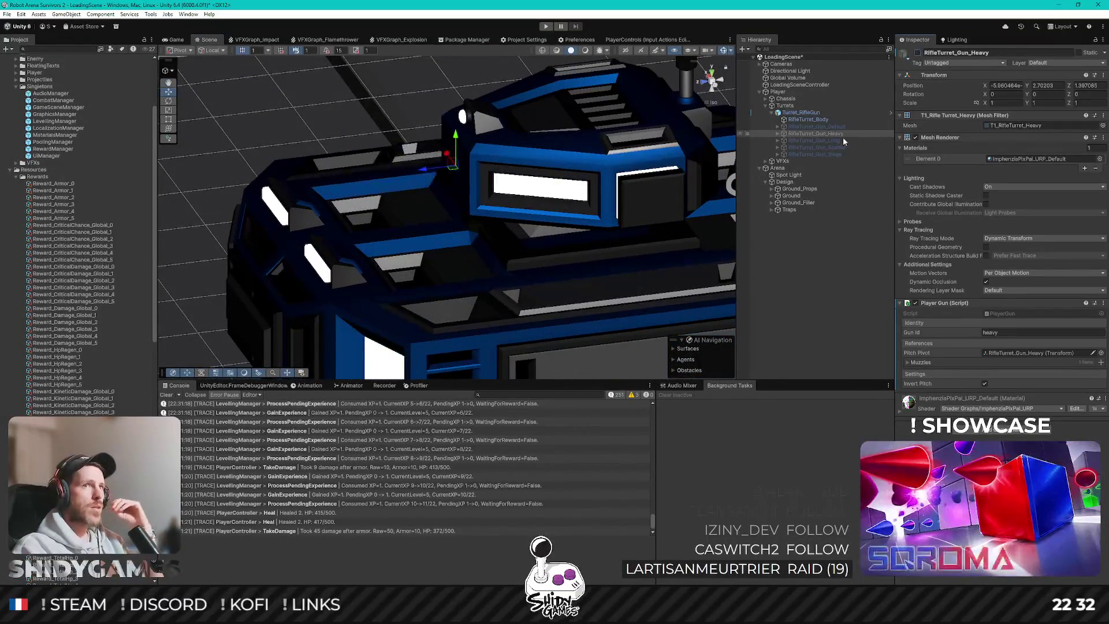
click(842, 141)
click(917, 53)
drag(647, 110, 582, 107)
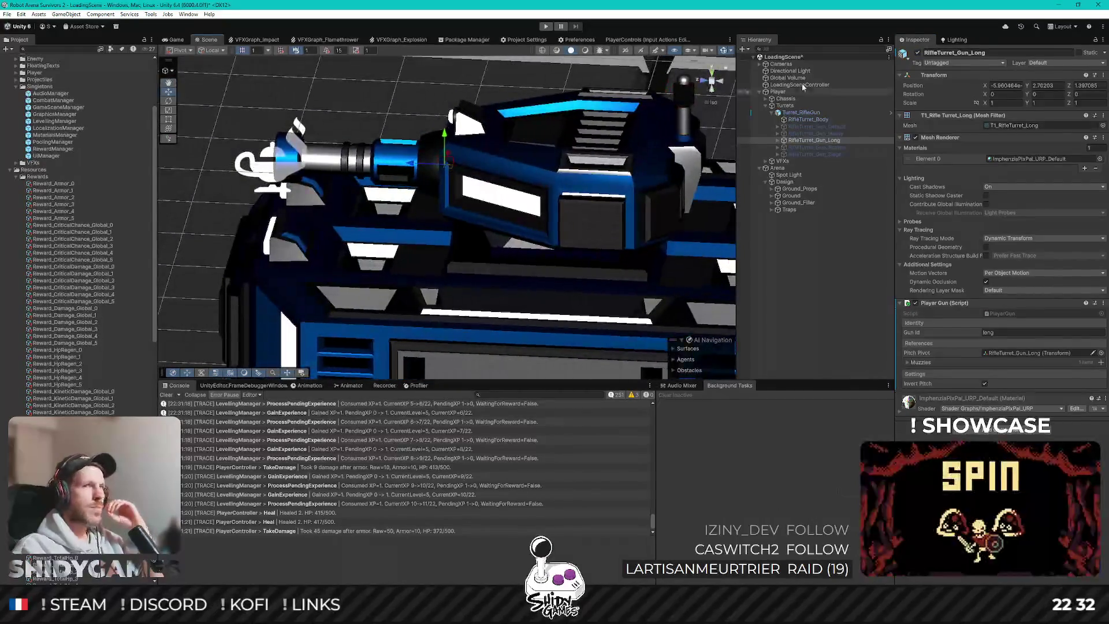
click(917, 53)
Activate, inspect, and deactivate the Scatter and Siege rifle barrels in turn
click(841, 147)
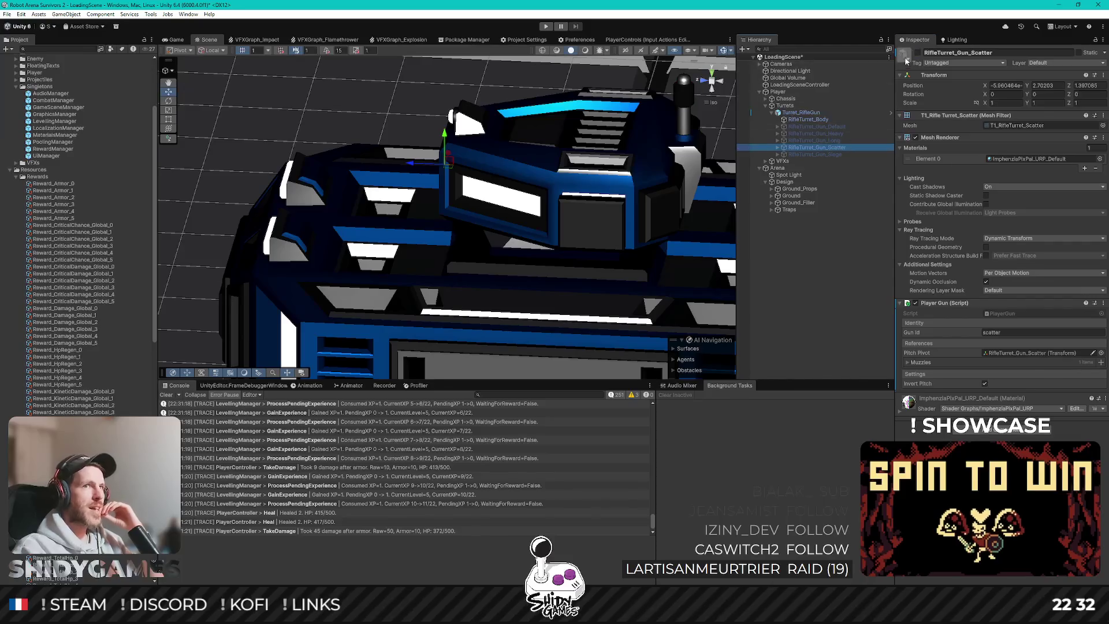
click(918, 53)
mouse_move(491, 147)
mouse_down()
mouse_move(386, 115)
mouse_move(494, 165)
mouse_move(572, 179)
mouse_up()
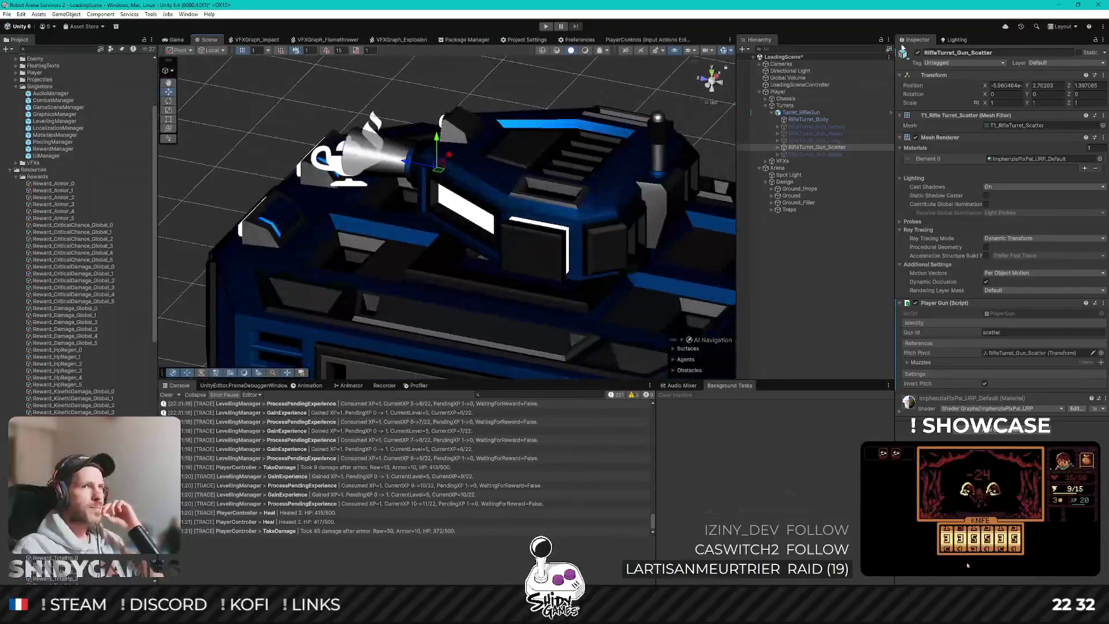
click(917, 53)
click(814, 154)
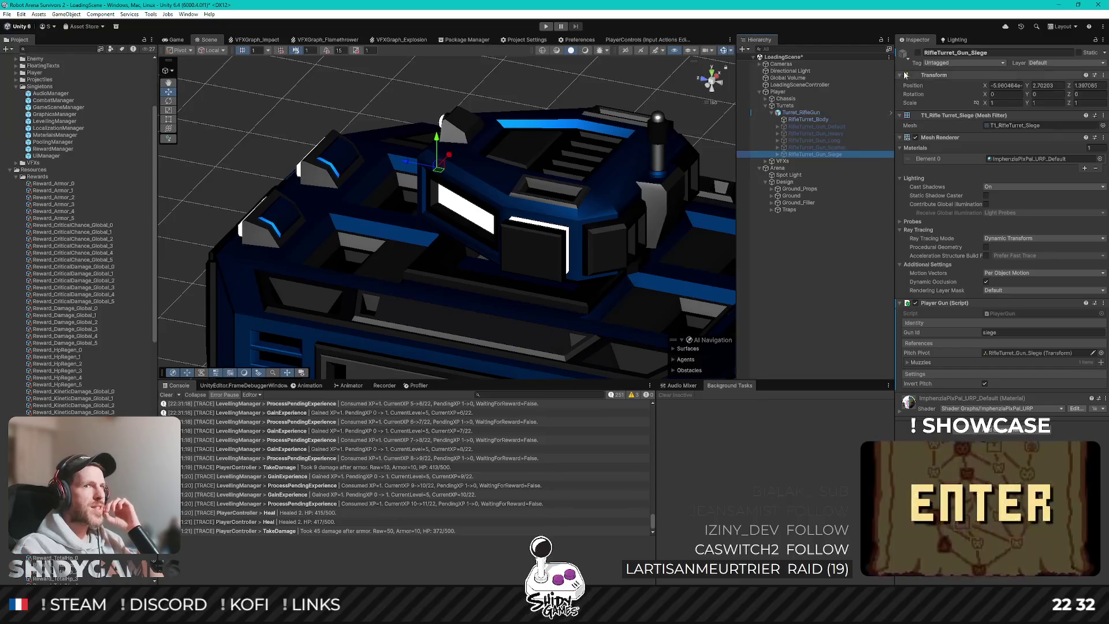
click(917, 53)
mouse_move(507, 145)
mouse_down()
mouse_move(530, 86)
mouse_move(502, 143)
mouse_up()
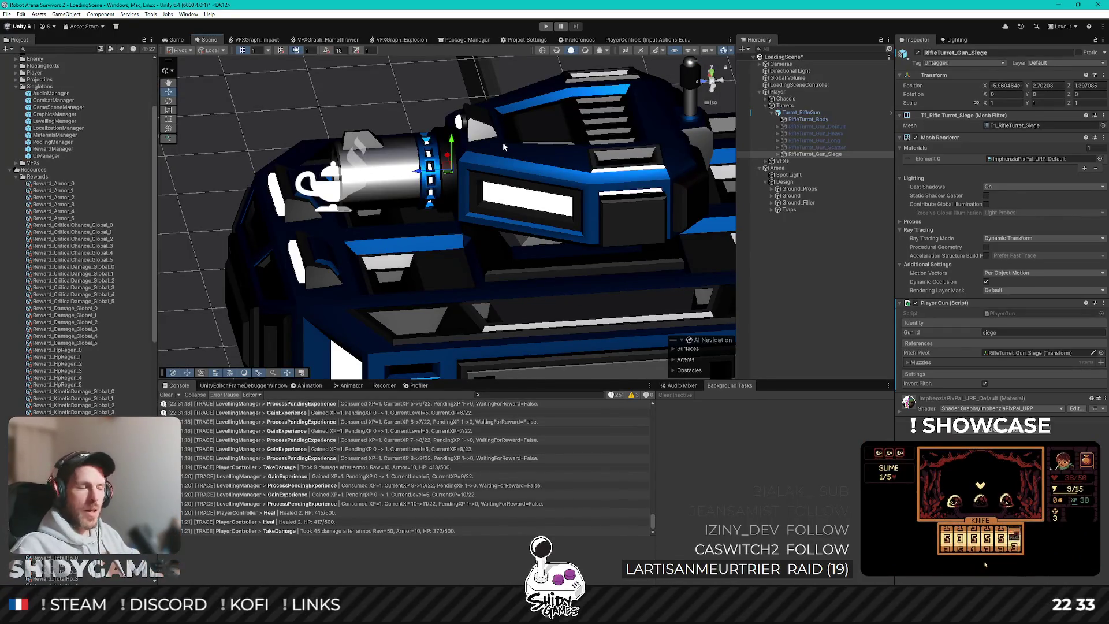
click(917, 53)
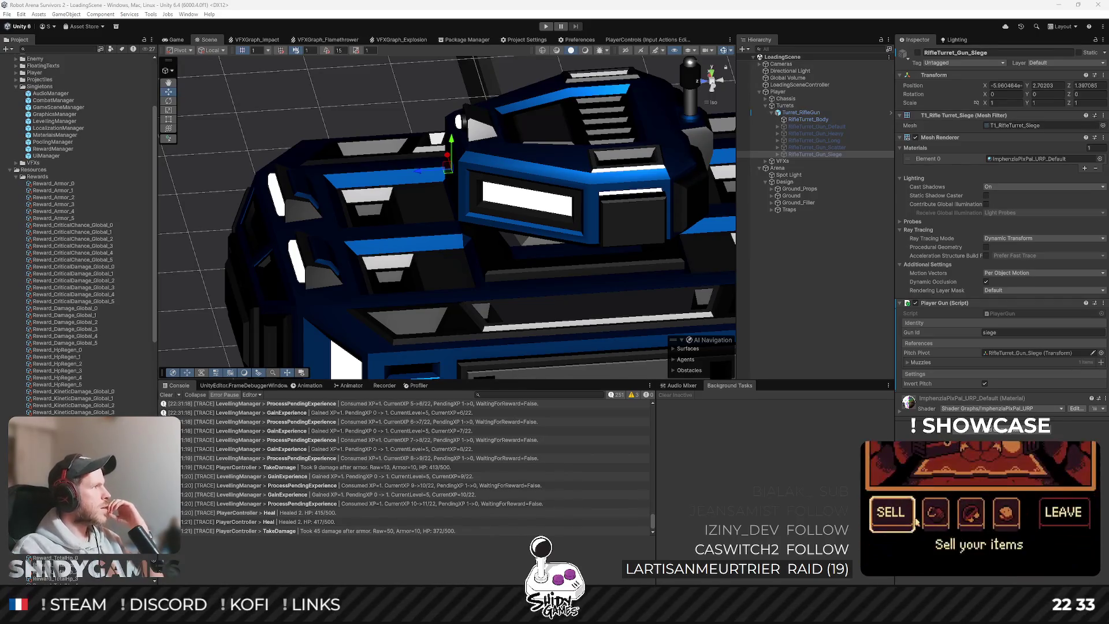
Bring the Notion design page forward, enlarge its window, and scroll the barrel upgrades
key(alt+Tab)
double_click(303, 146)
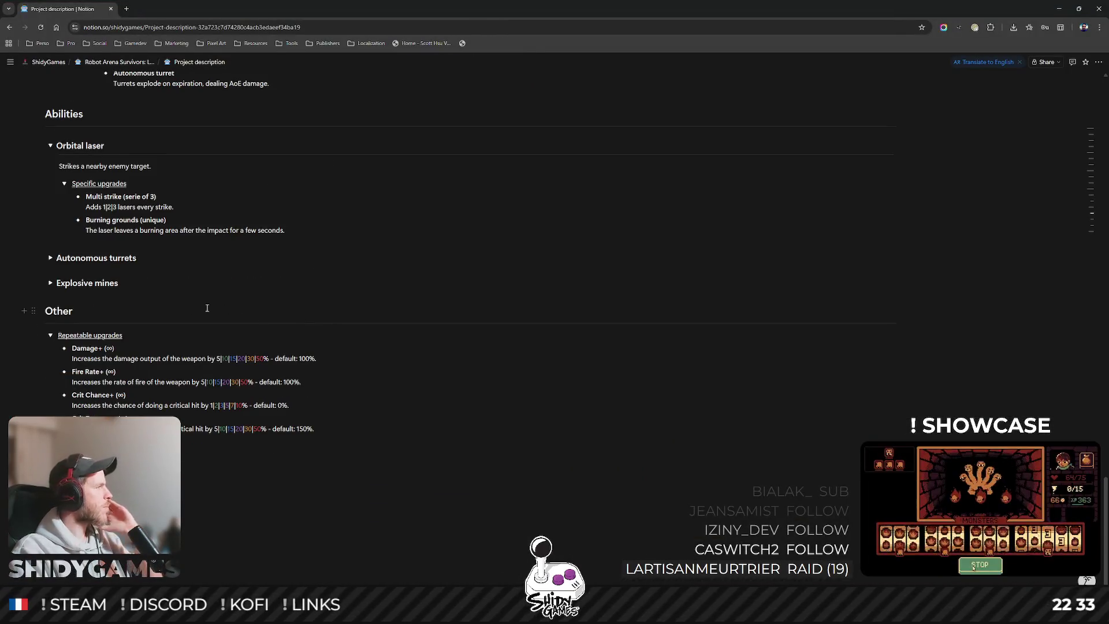
double_click(455, 8)
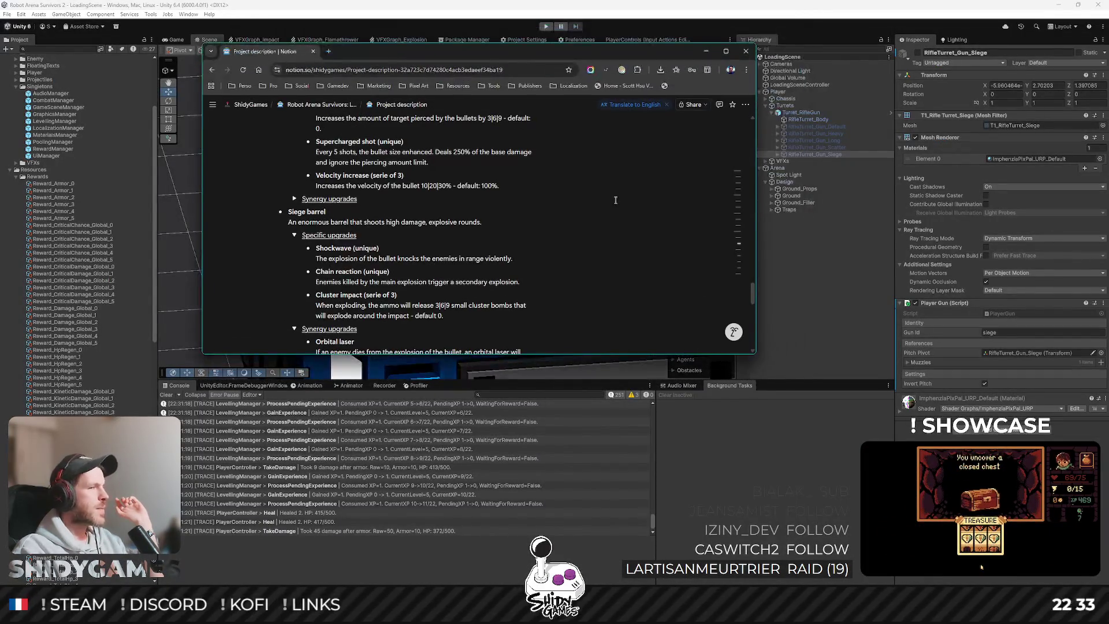
mouse_move(755, 353)
mouse_down()
mouse_move(880, 473)
mouse_move(1074, 570)
mouse_up()
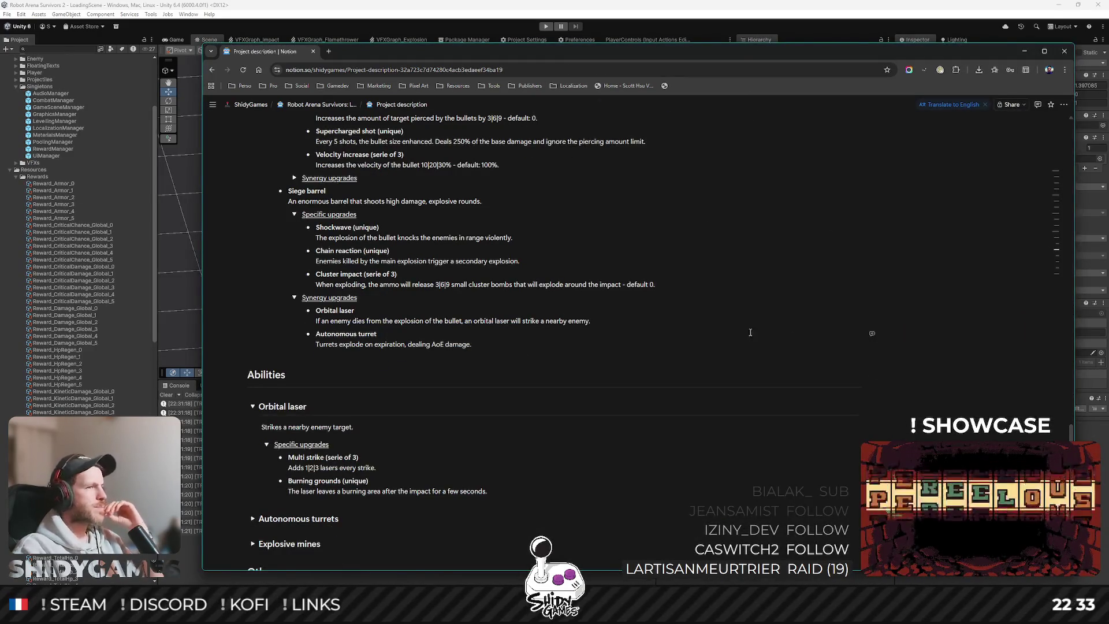
scroll(697, 329, down, 1)
scroll(697, 329, up, 4)
scroll(694, 326, up, 5)
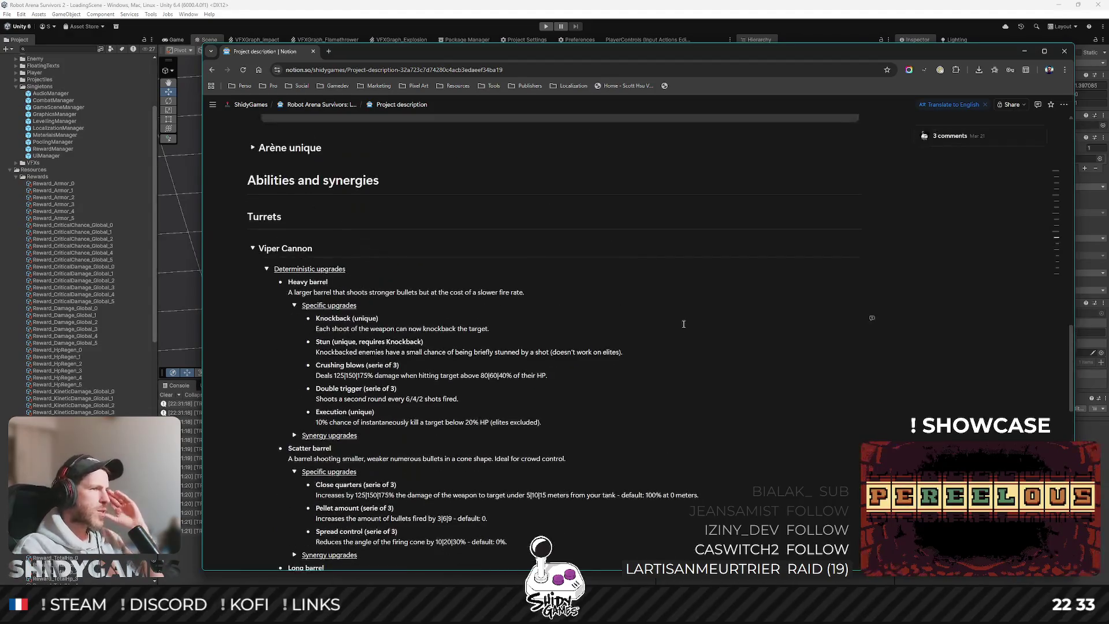
scroll(292, 247, down, 1)
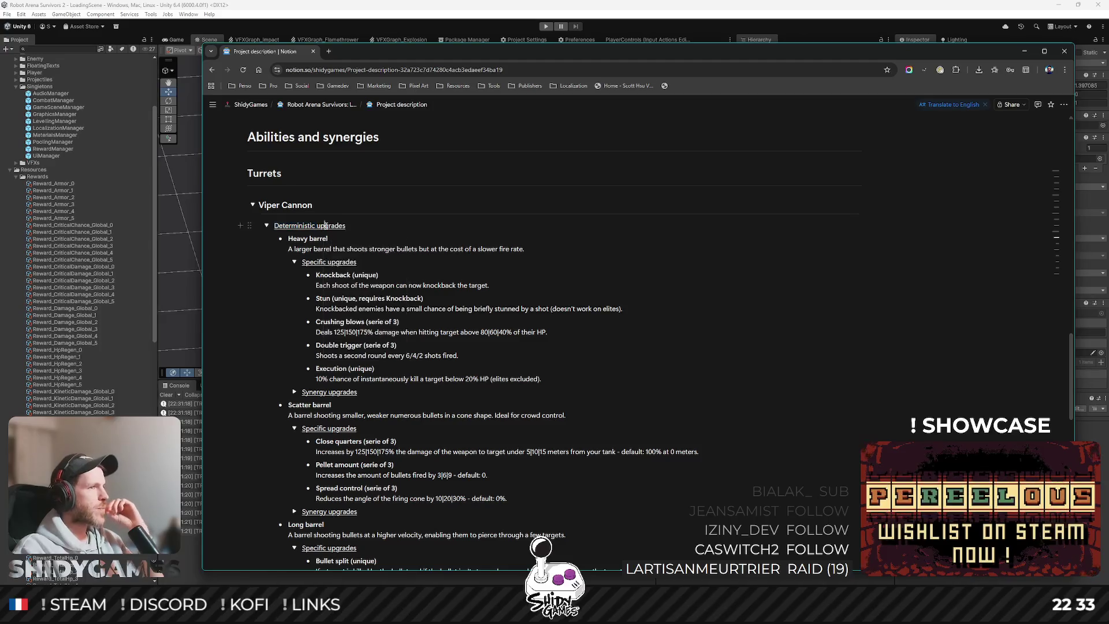
scroll(343, 179, down, 3)
scroll(343, 180, up, 1)
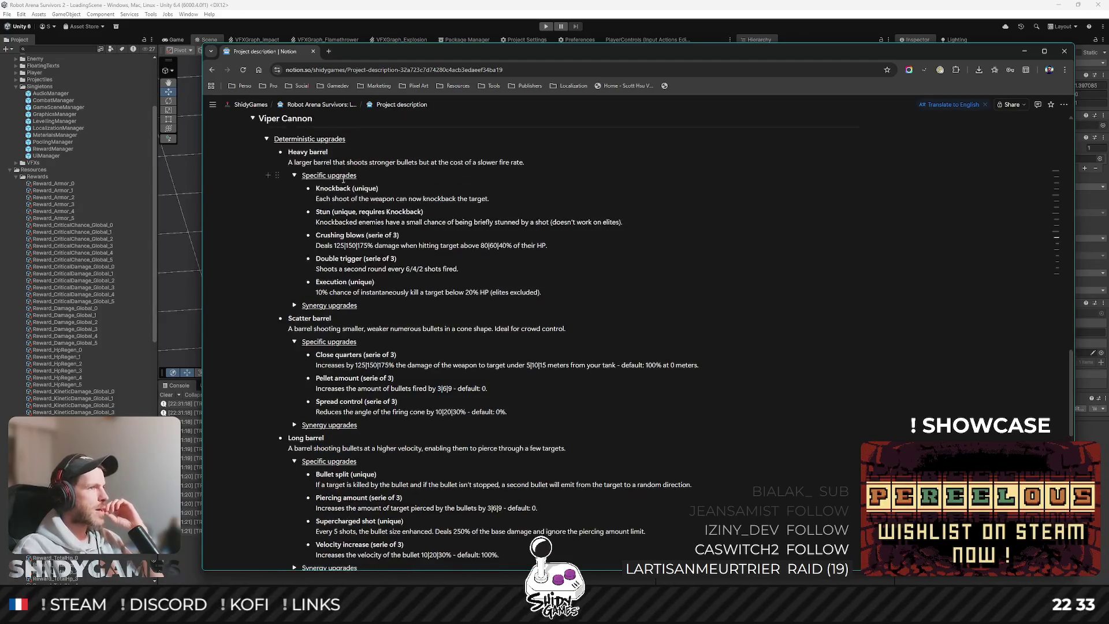
Expand Heavy barrel's synergy upgrades, highlight Orbital and Autonomous, then collapse it
double_click(318, 151)
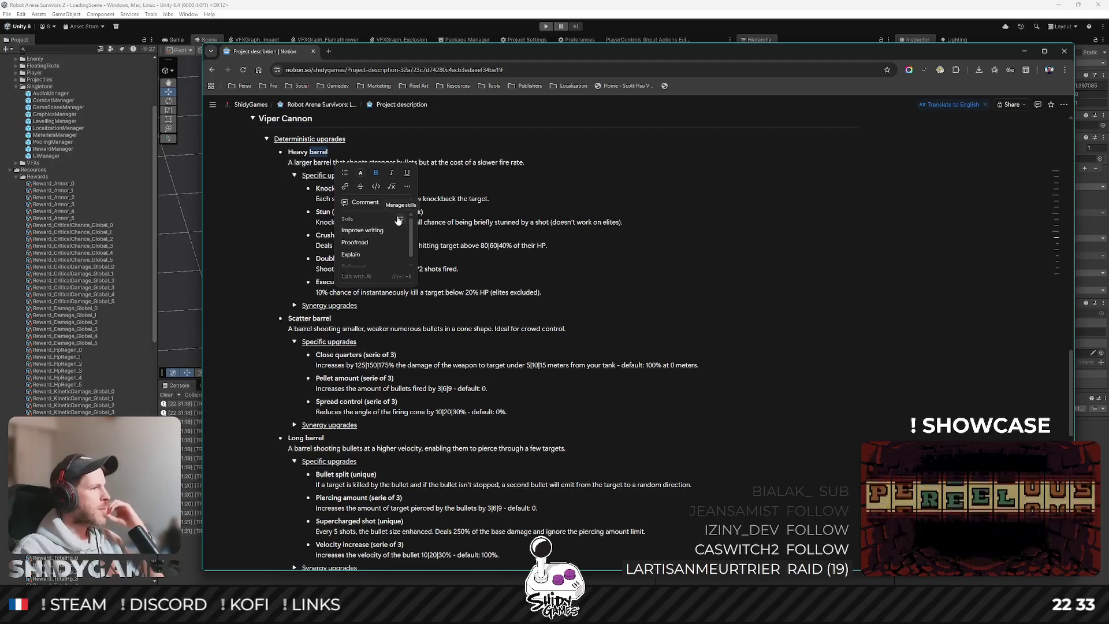
click(651, 178)
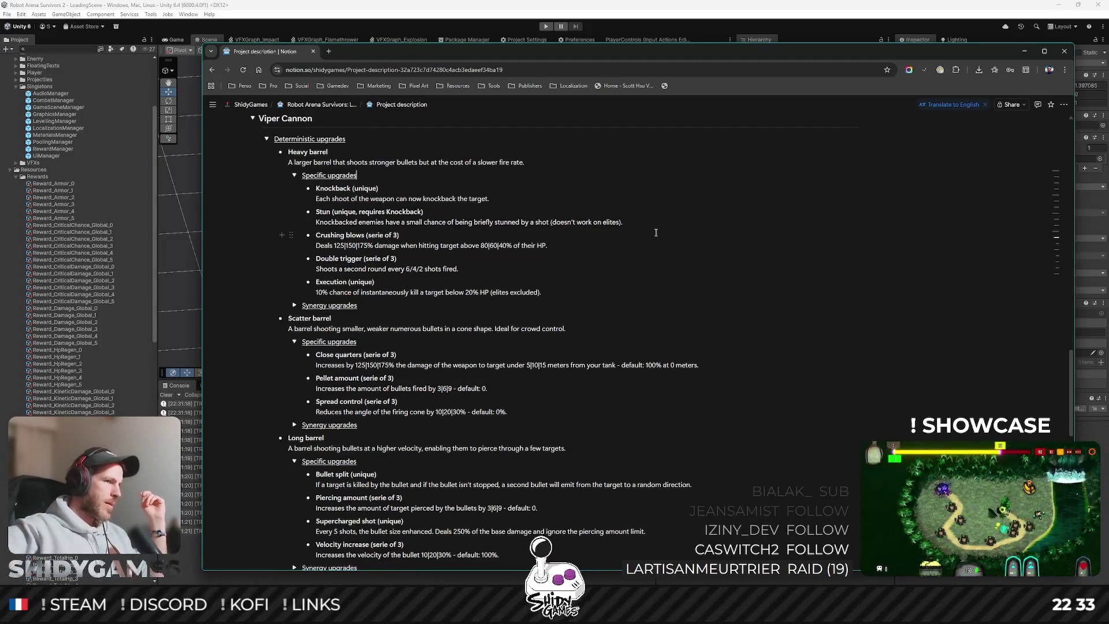
click(294, 305)
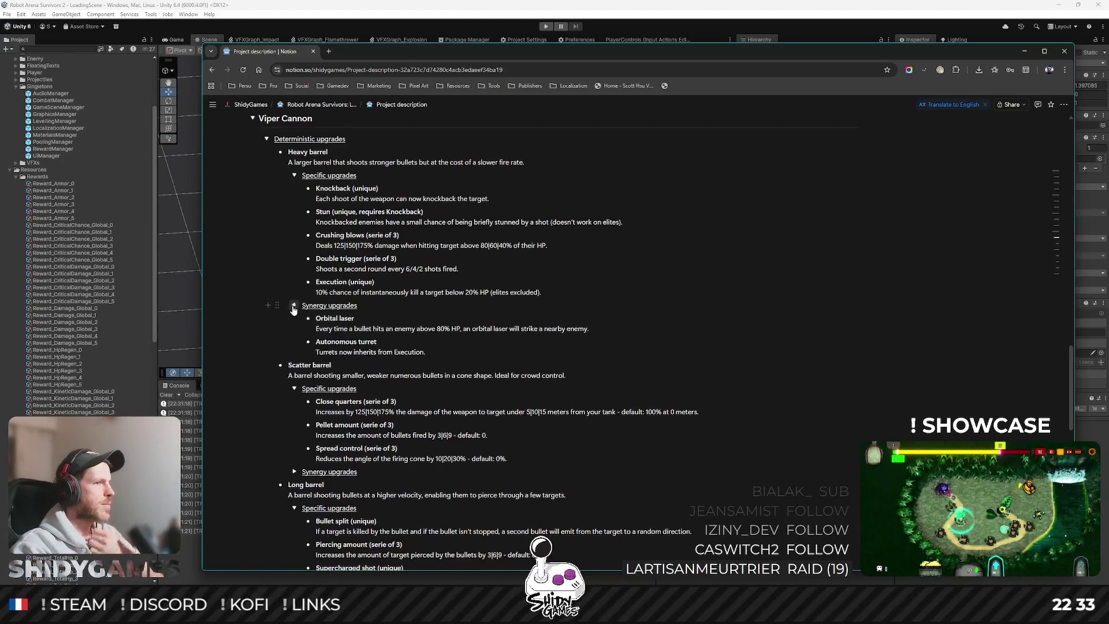
double_click(324, 319)
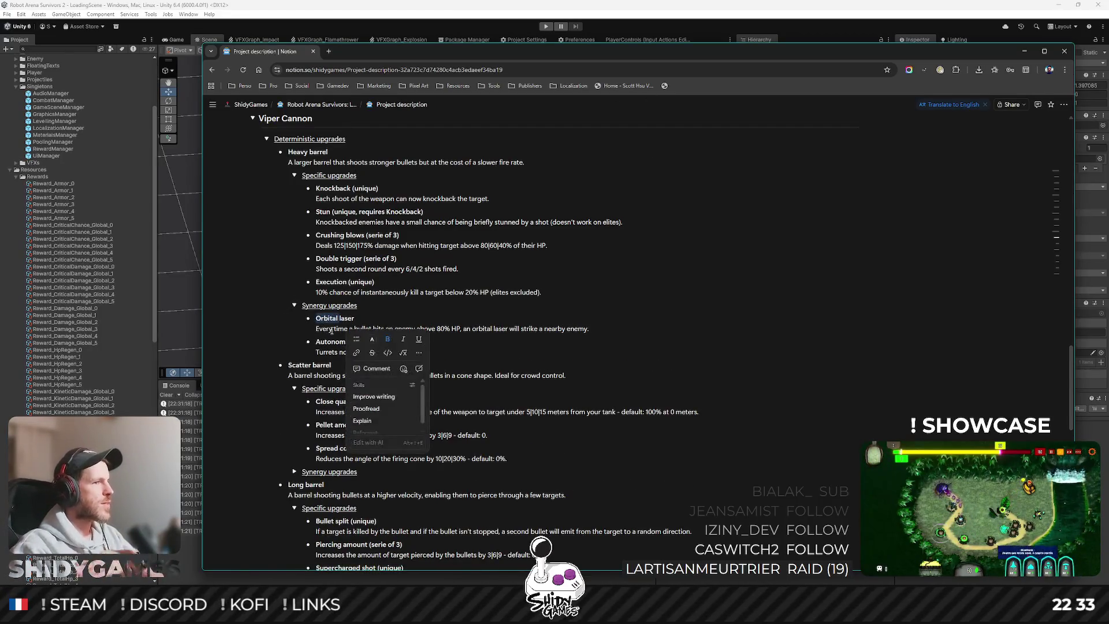
click(331, 340)
double_click(331, 339)
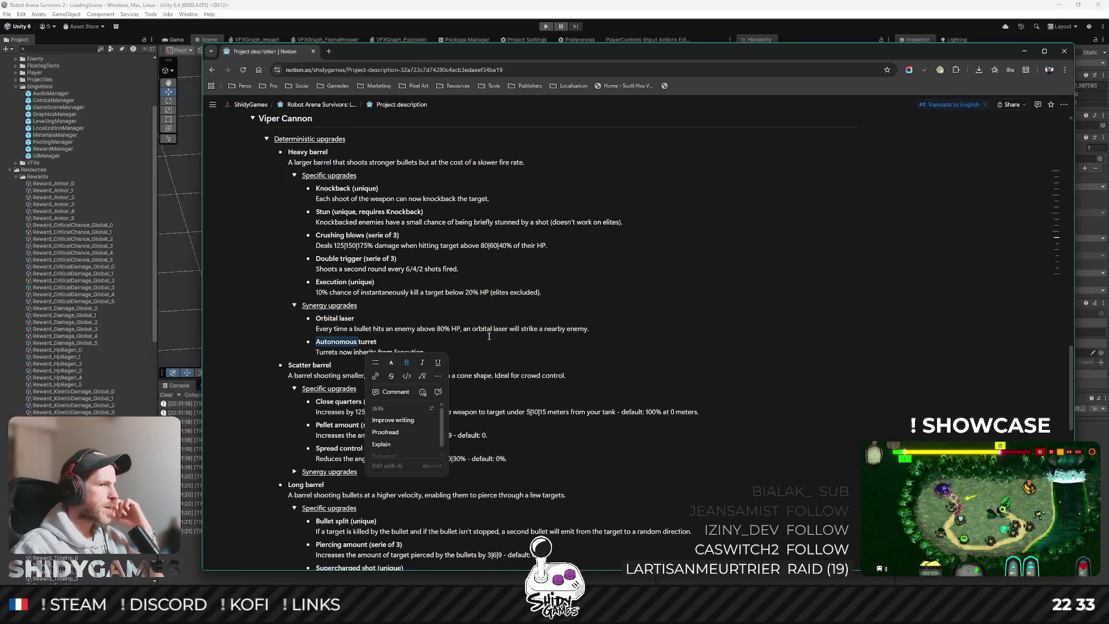
click(294, 305)
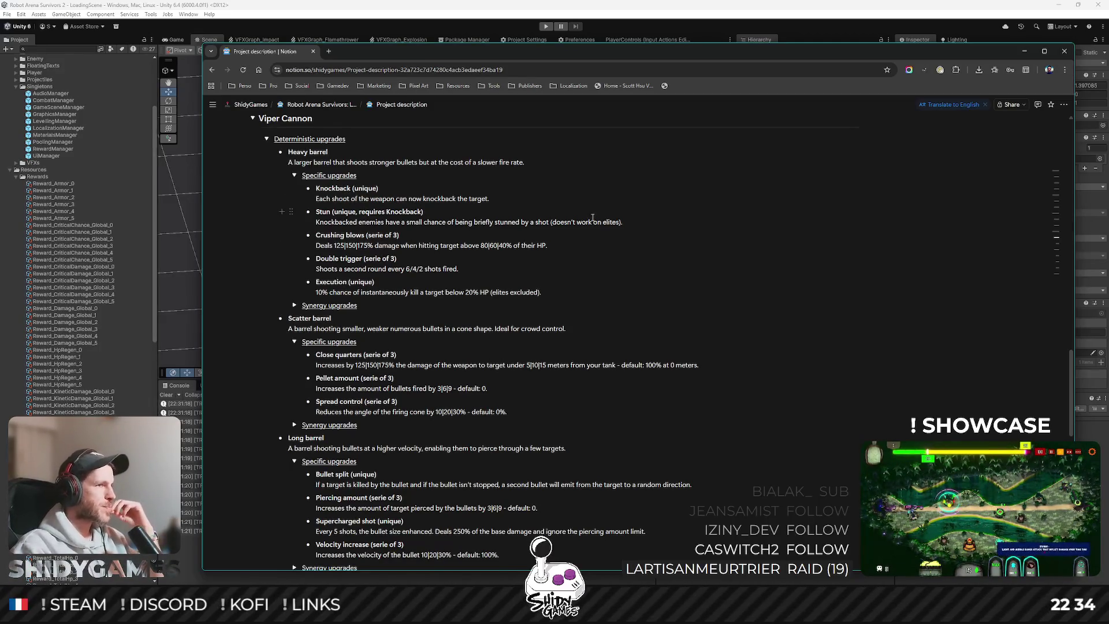
Scroll down to Siege barrel, collapse its synergy upgrades, and switch back to Unity
scroll(599, 223, down, 1)
scroll(488, 236, down, 1)
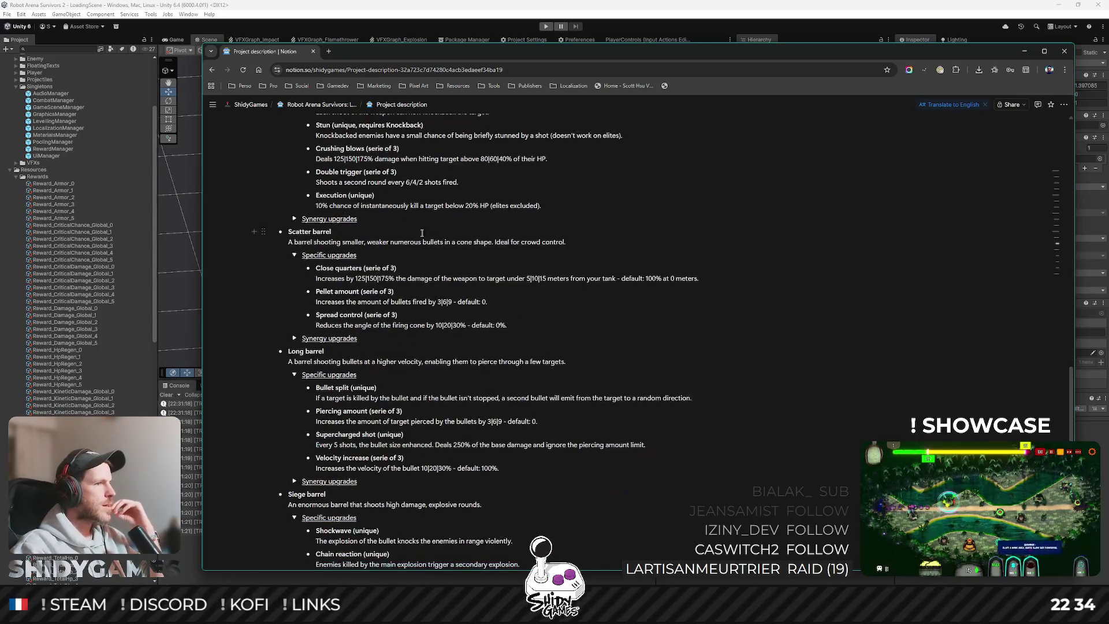
scroll(428, 247, down, 1)
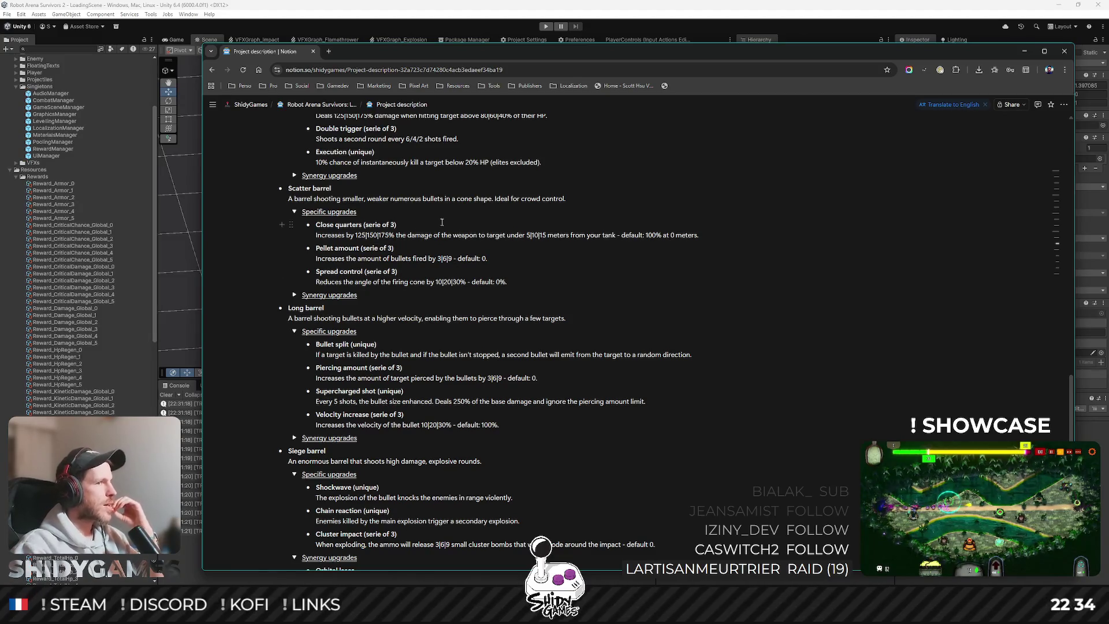
scroll(449, 296, down, 2)
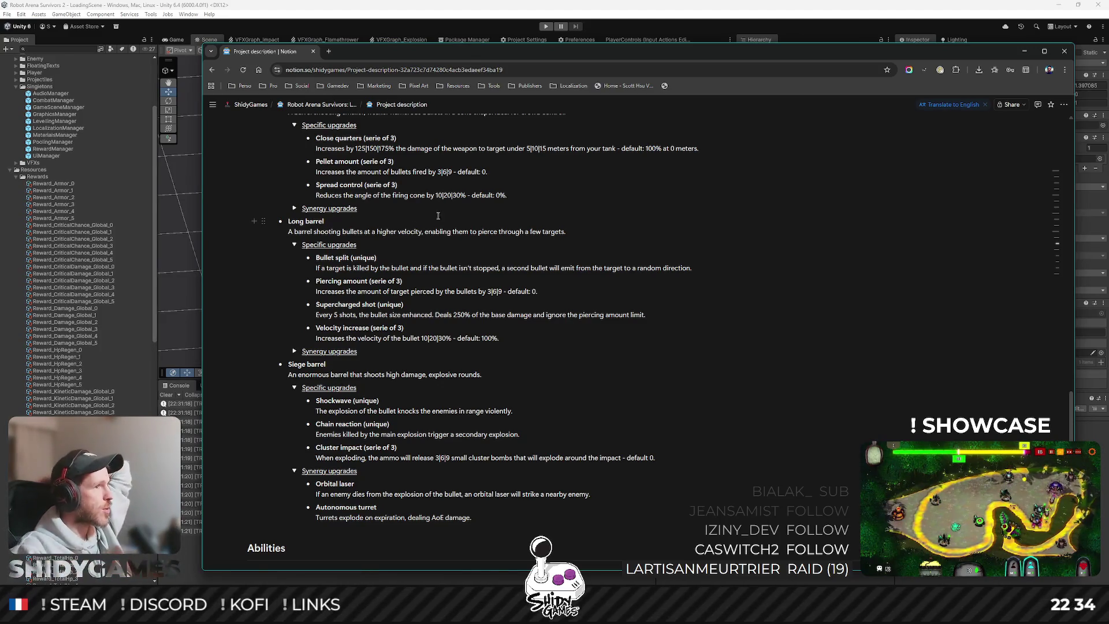
scroll(477, 280, down, 2)
scroll(604, 286, down, 1)
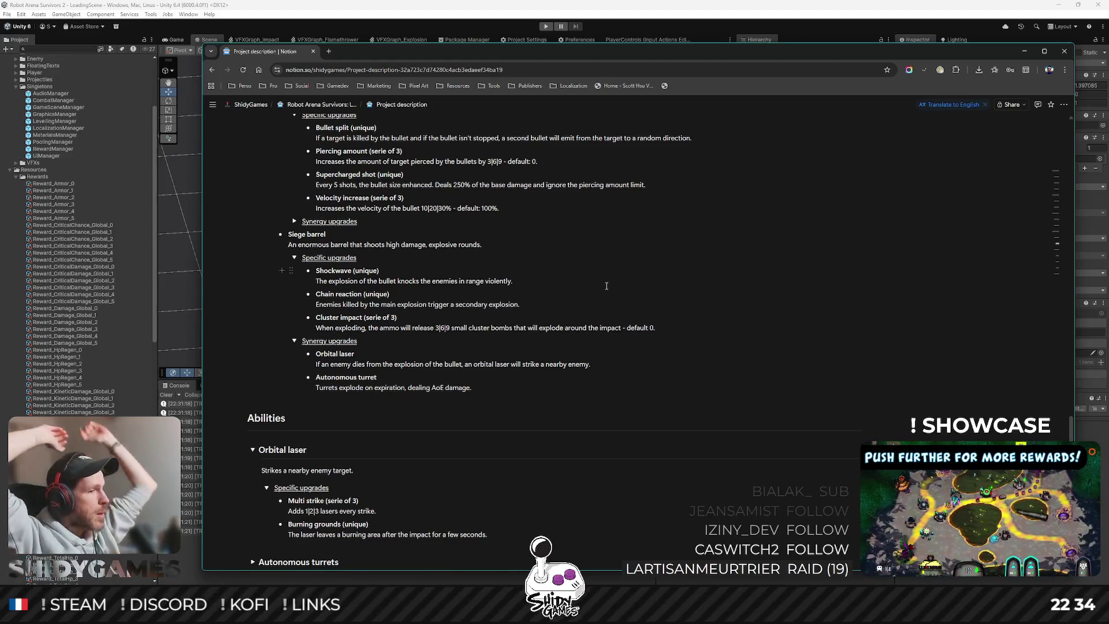
click(295, 341)
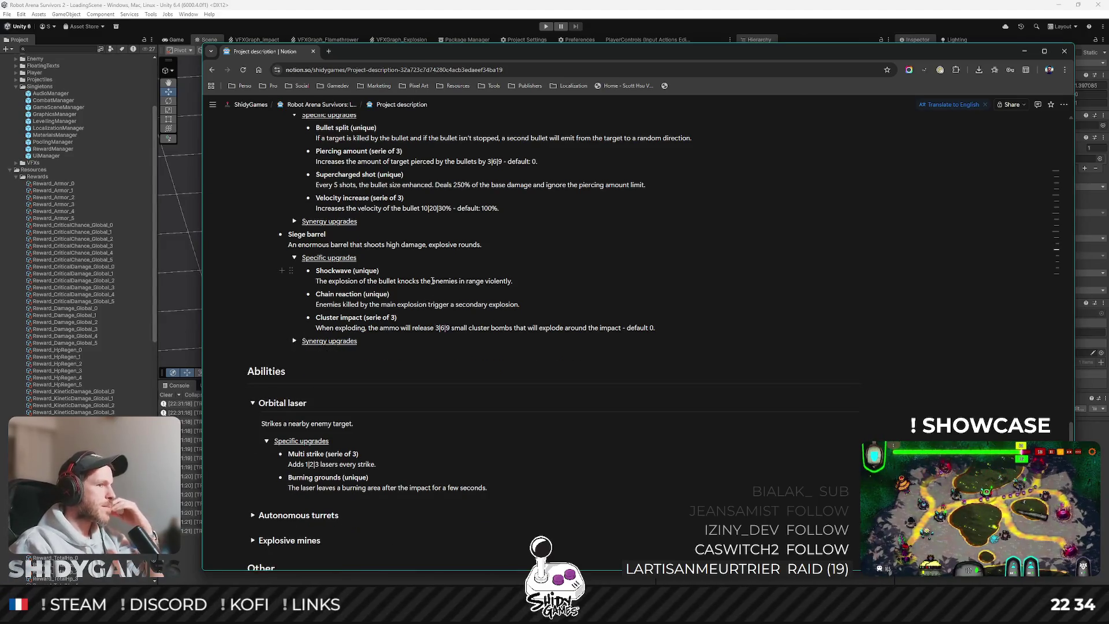
scroll(432, 281, up, 10)
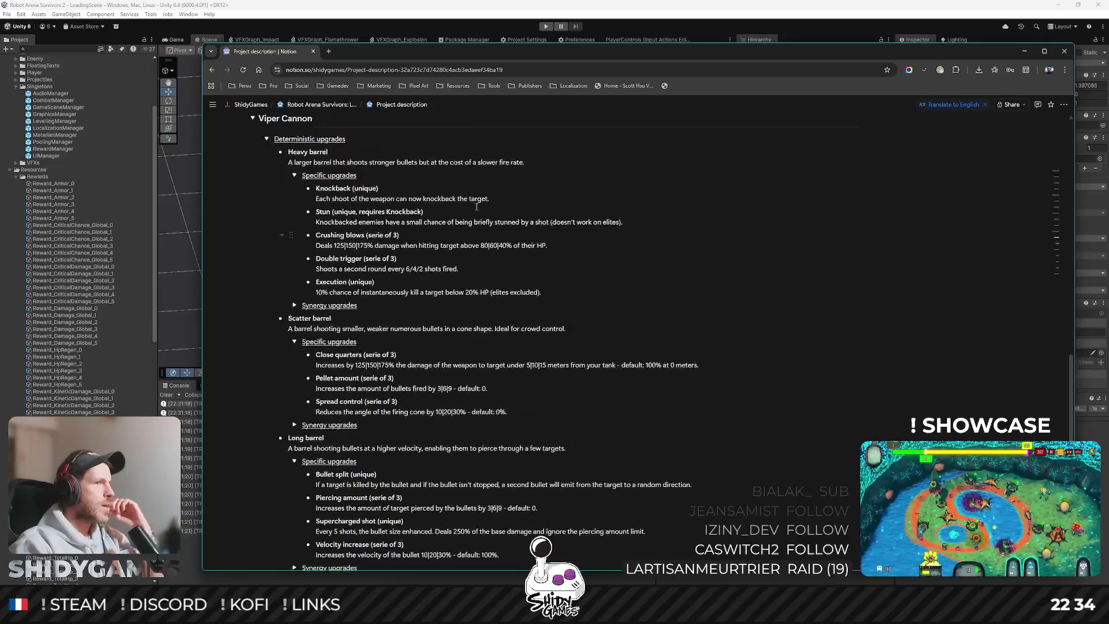
click(697, 4)
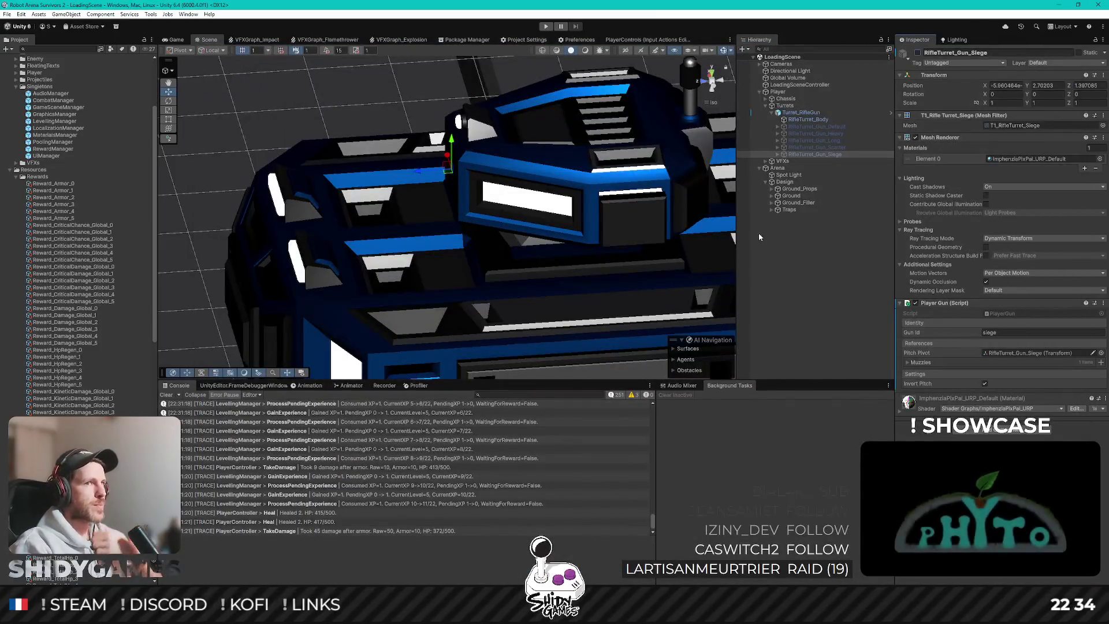
Clear the scene selection and show the arena in the Game view
click(788, 242)
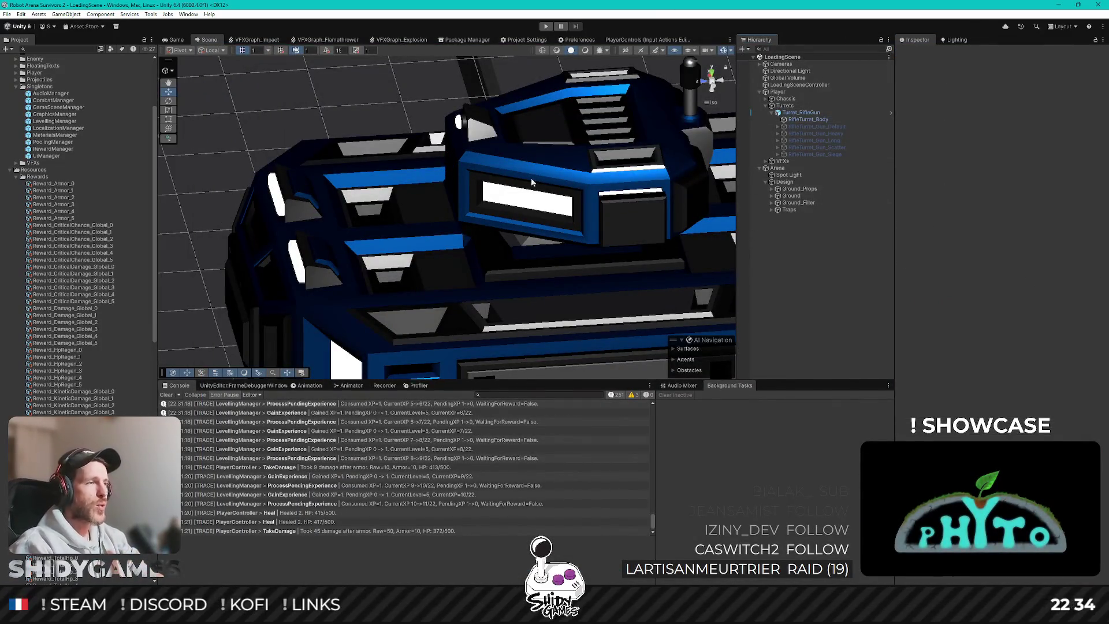
scroll(69, 263, down, 4)
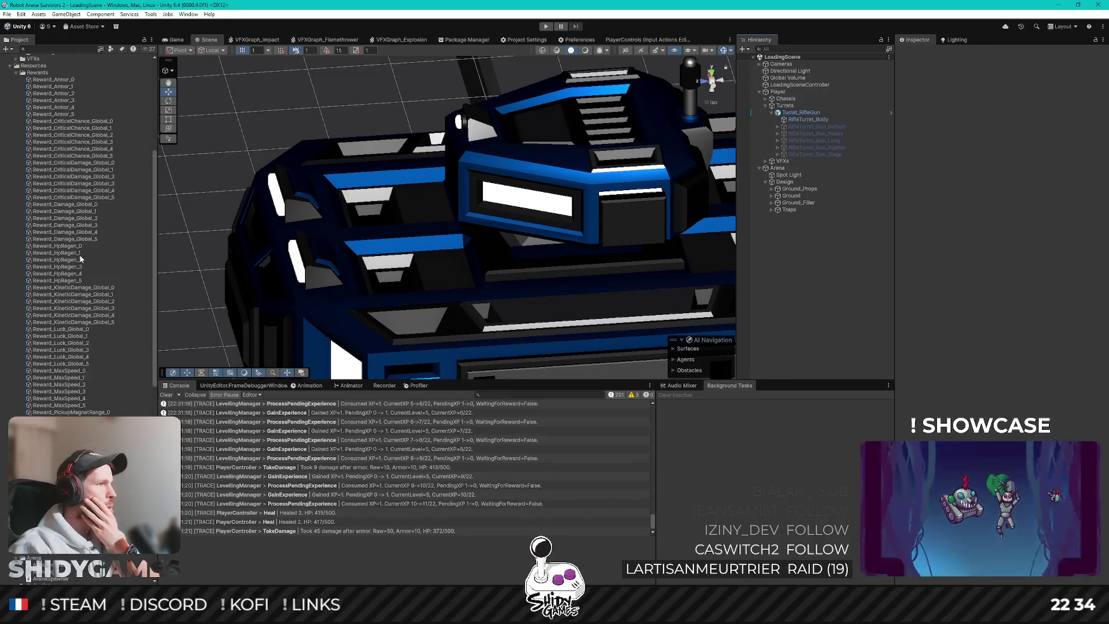
click(172, 39)
scroll(94, 291, up, 2)
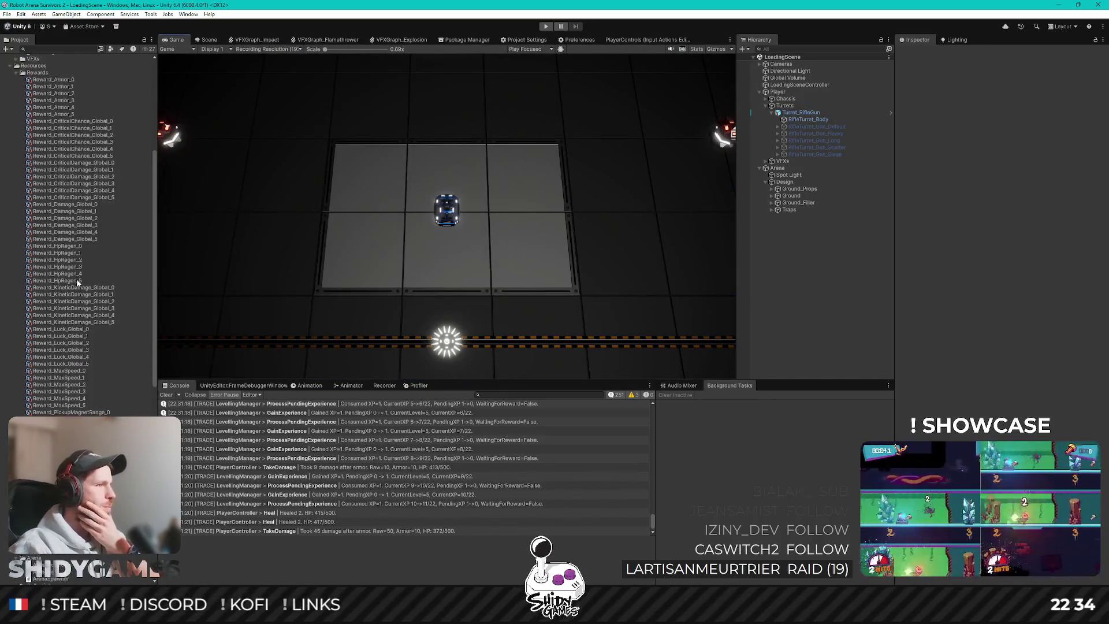
scroll(77, 278, down, 3)
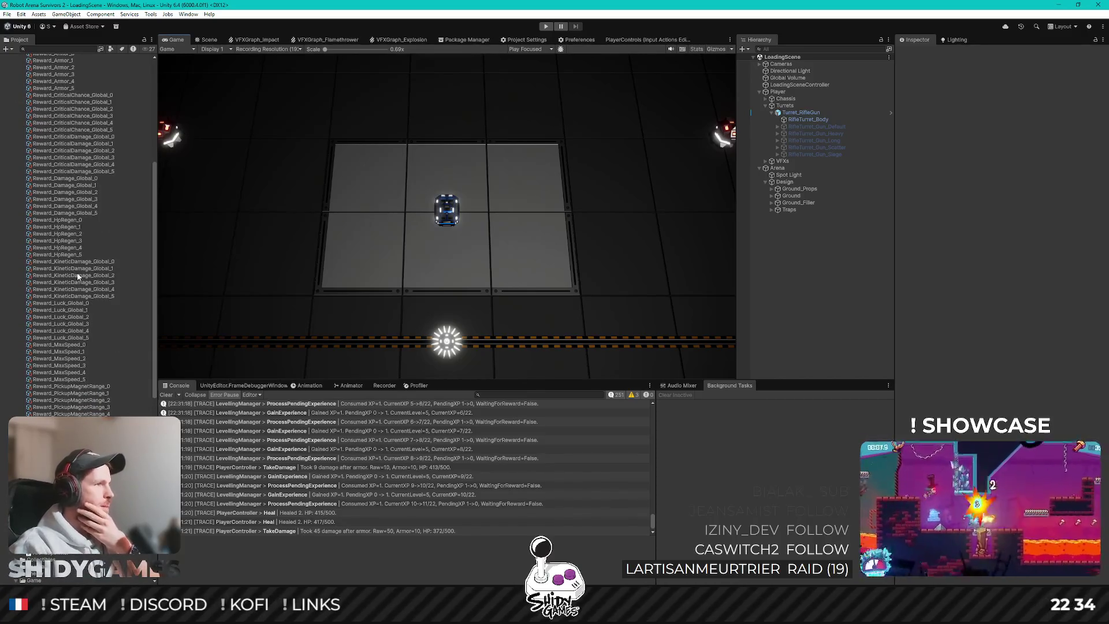
Inspect Reward_KineticDamage_Global_0 and _1 (Uncommon, value 33), then bring the Steam store forward
click(83, 261)
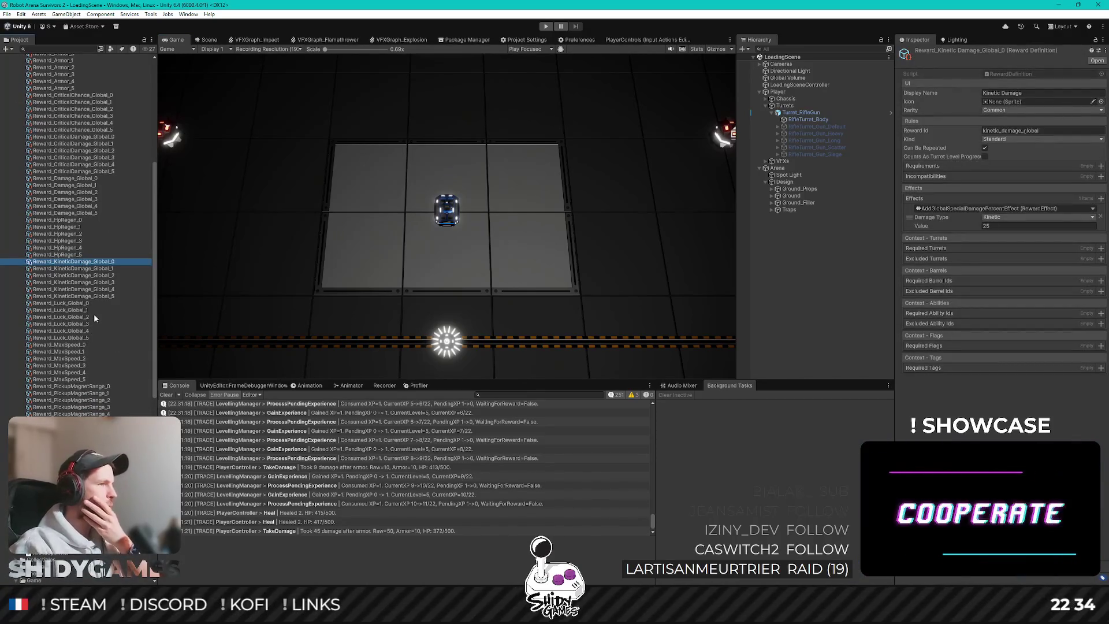
click(78, 269)
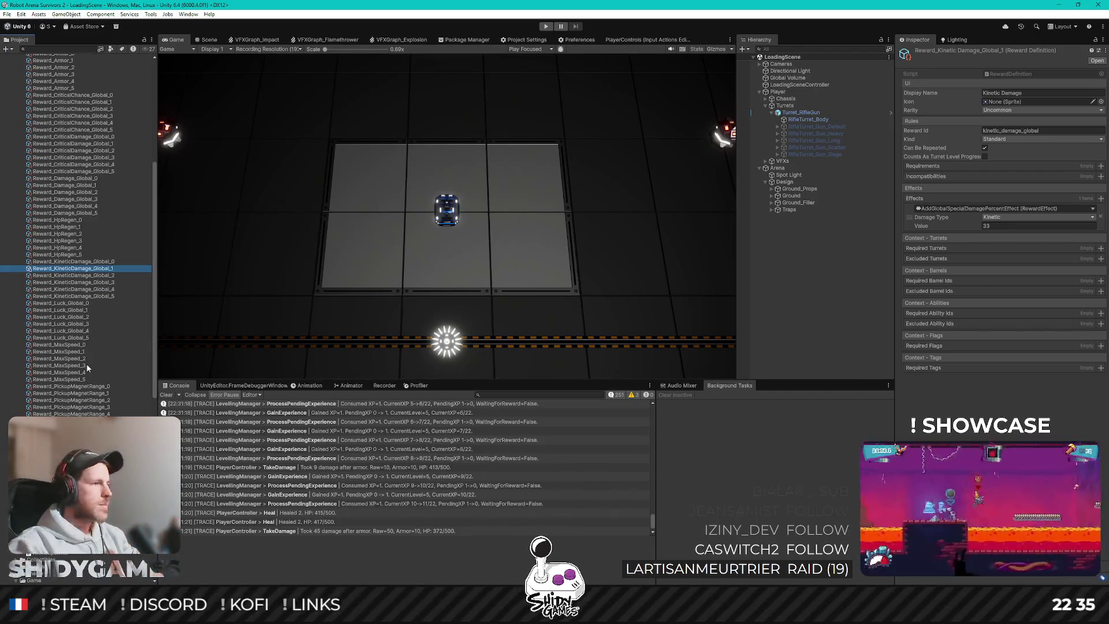
scroll(70, 261, down, 3)
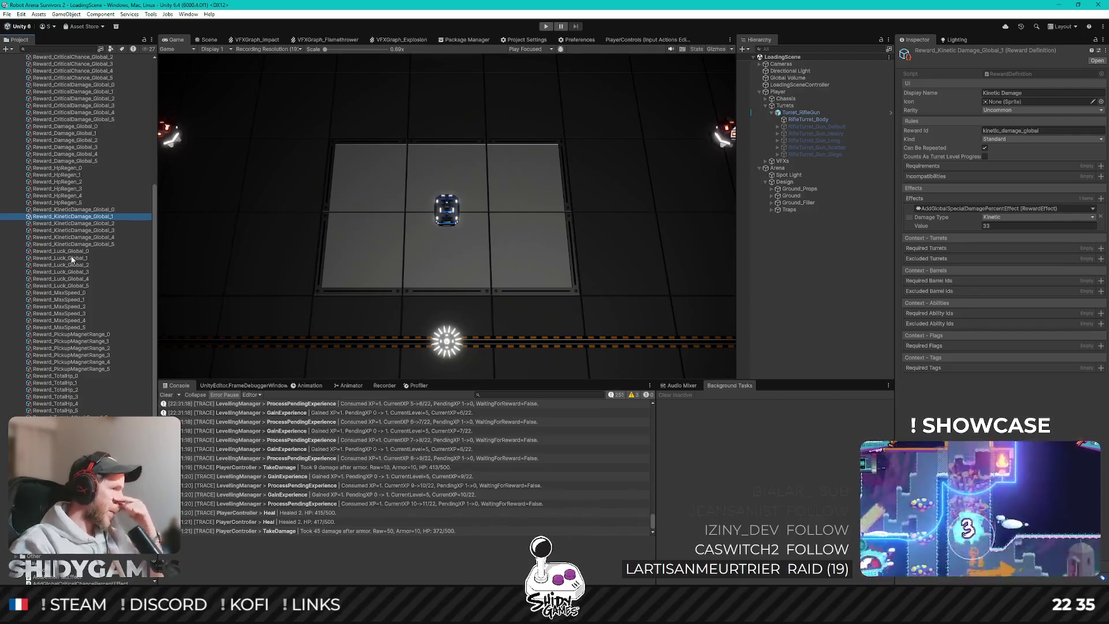
scroll(72, 260, up, 8)
scroll(89, 262, down, 3)
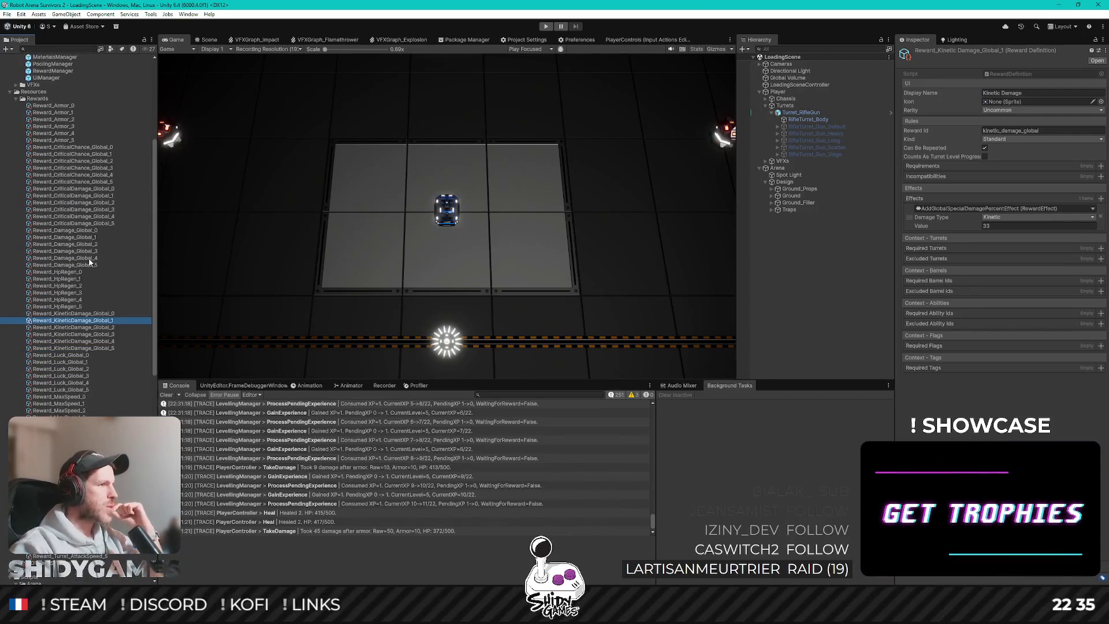
scroll(90, 262, down, 2)
scroll(85, 252, up, 2)
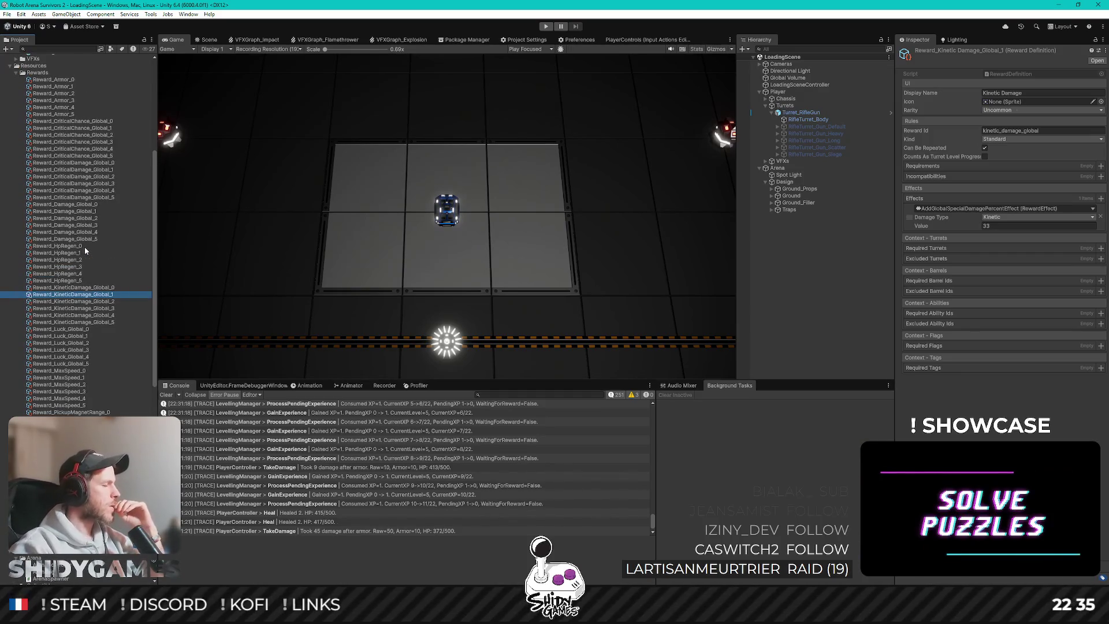
scroll(94, 219, down, 3)
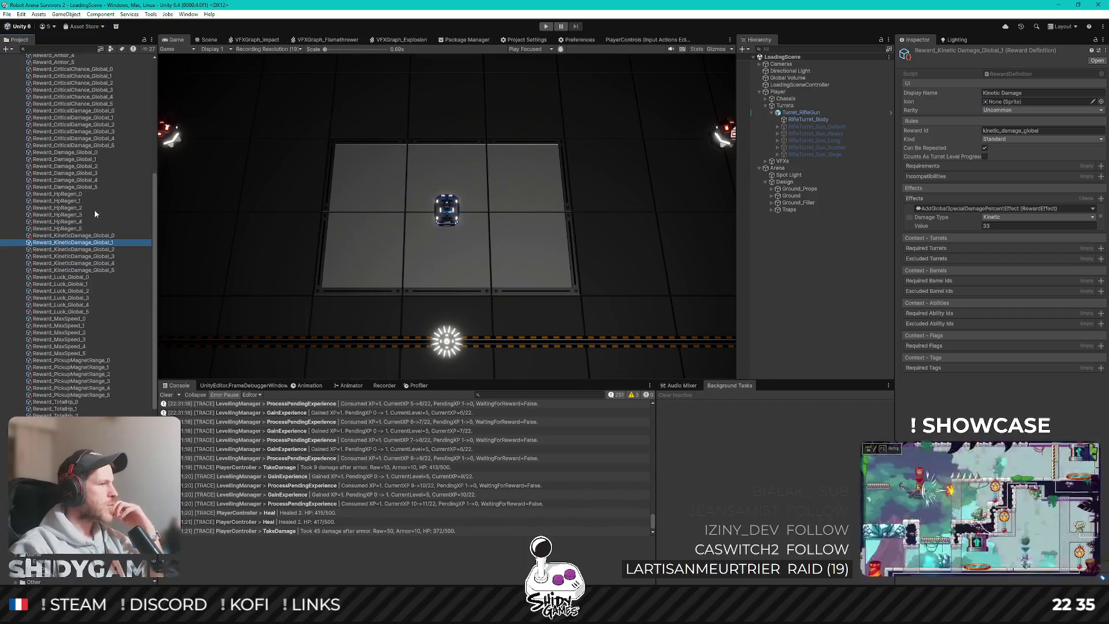
scroll(103, 211, down, 2)
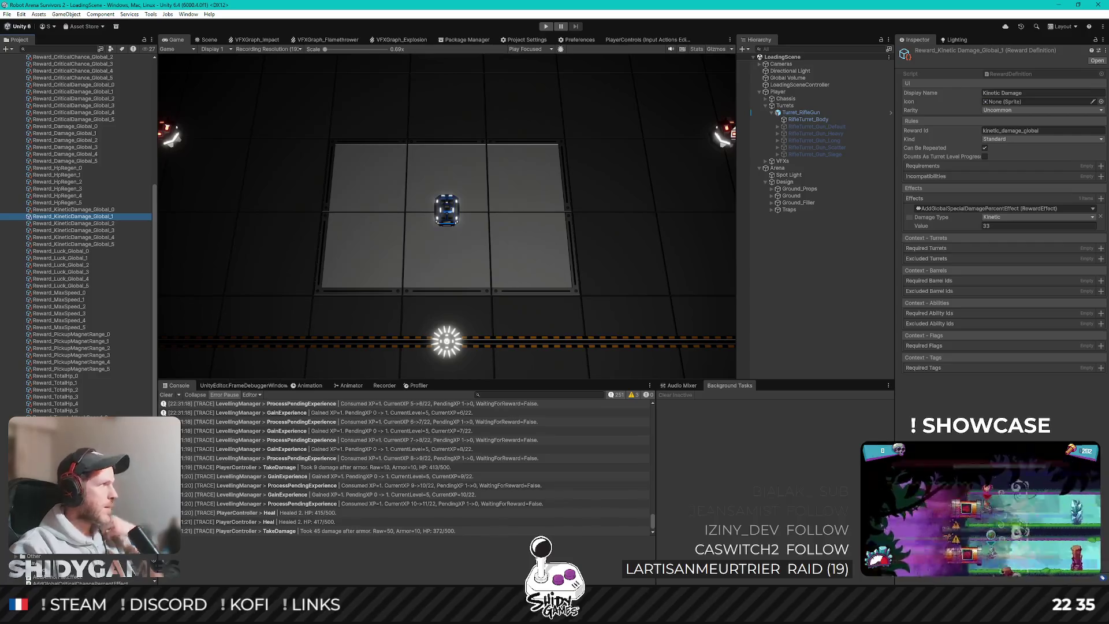
key(alt+Tab)
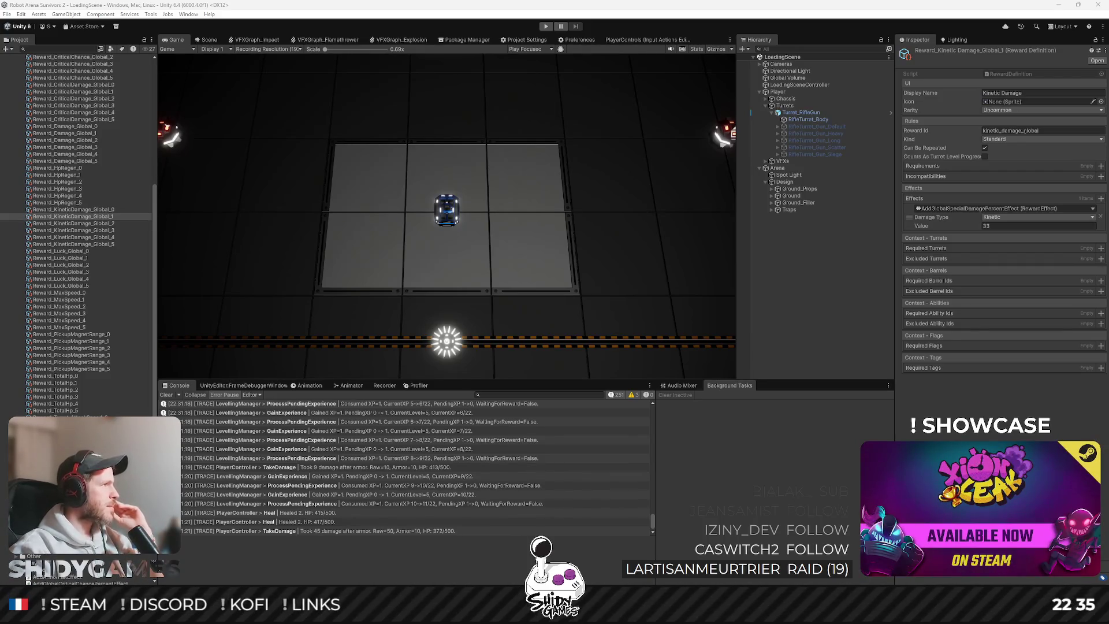
key(alt+Tab)
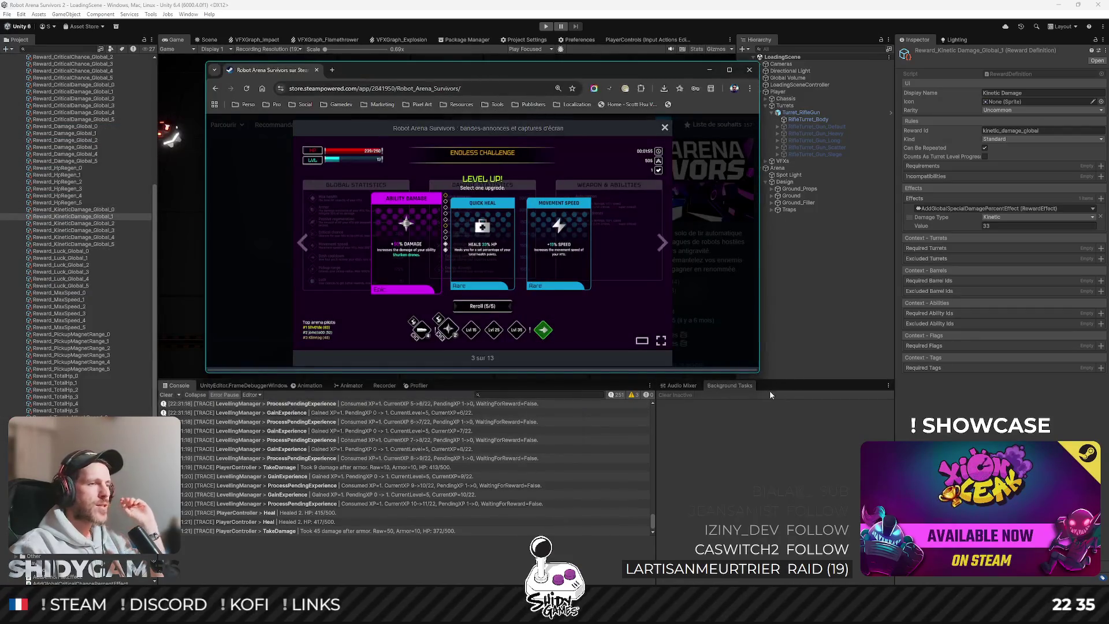
Enlarge the store window, flip screenshots to Permanent upgrades, then close Chrome
drag(758, 372, 998, 563)
drag(680, 78, 636, 51)
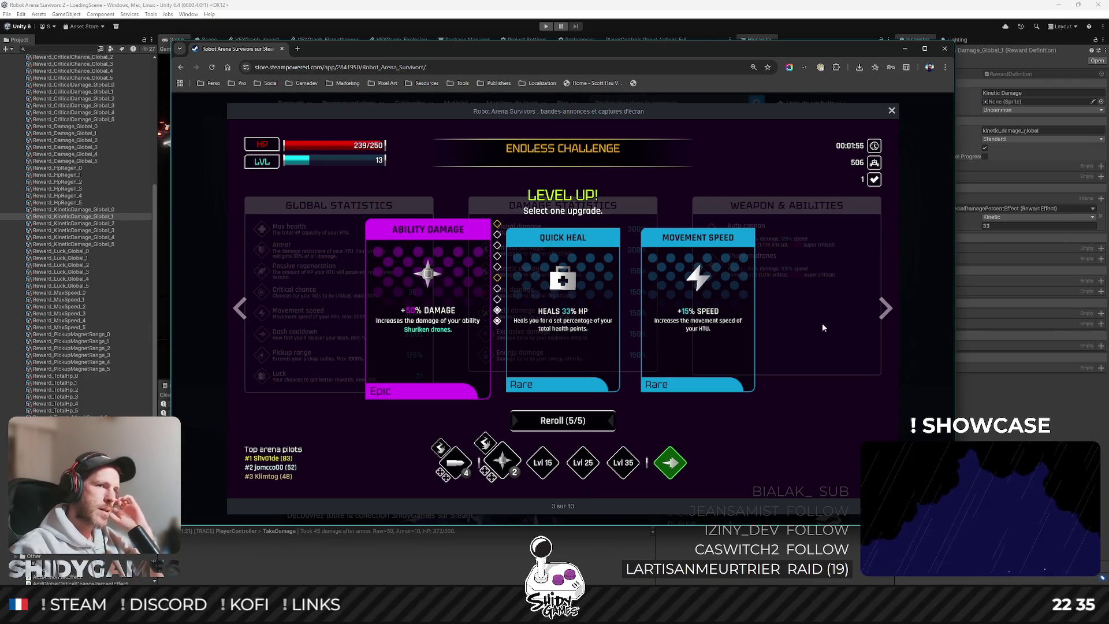
click(884, 311)
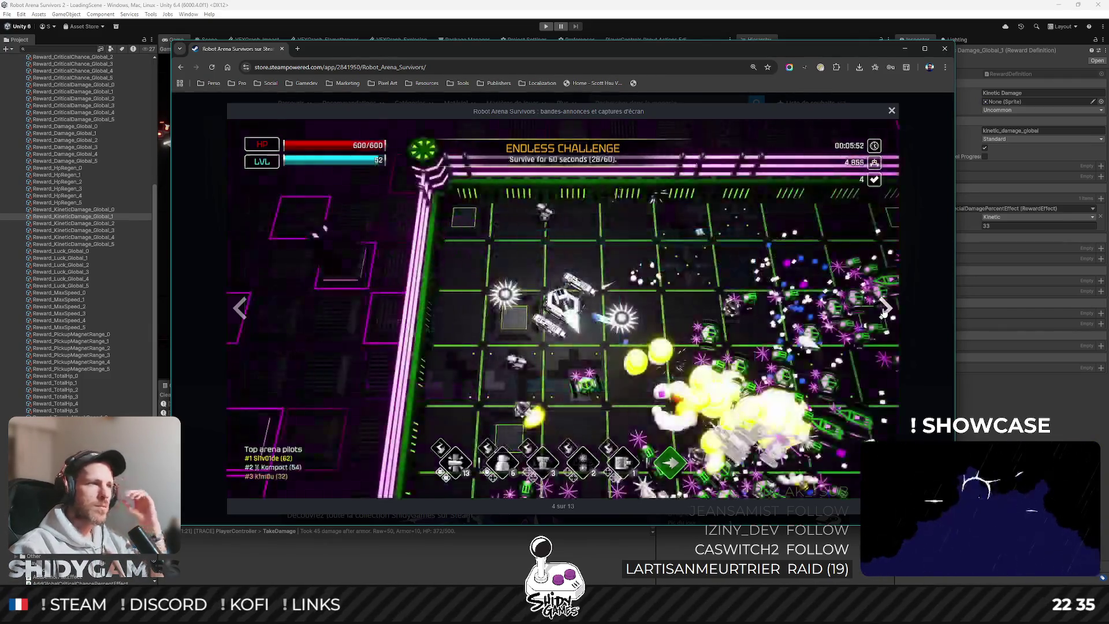
click(884, 312)
click(884, 312)
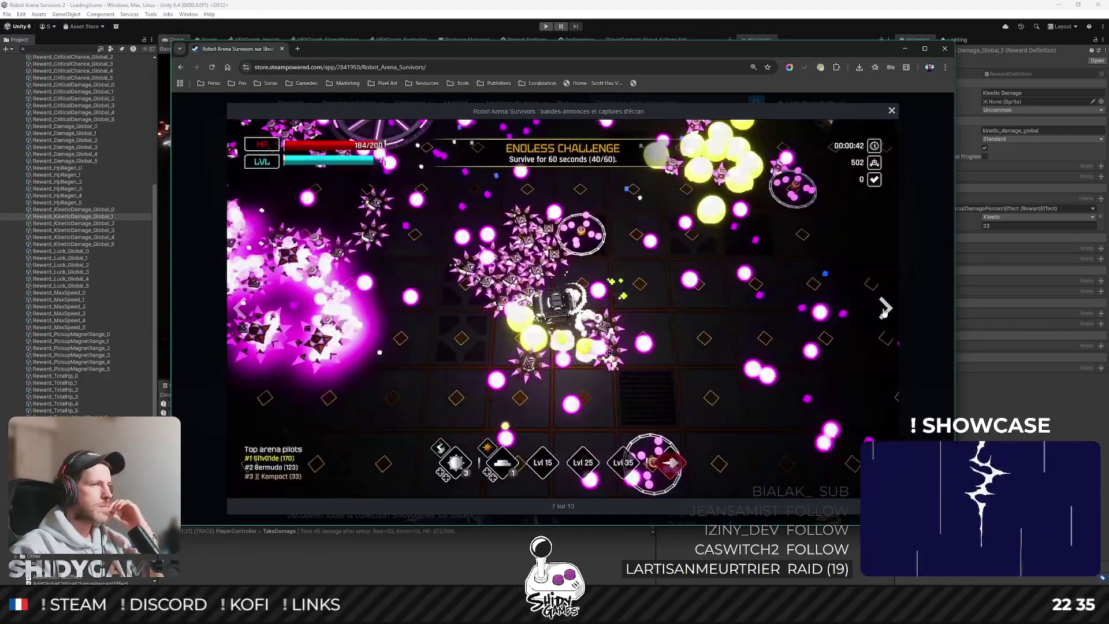
click(884, 312)
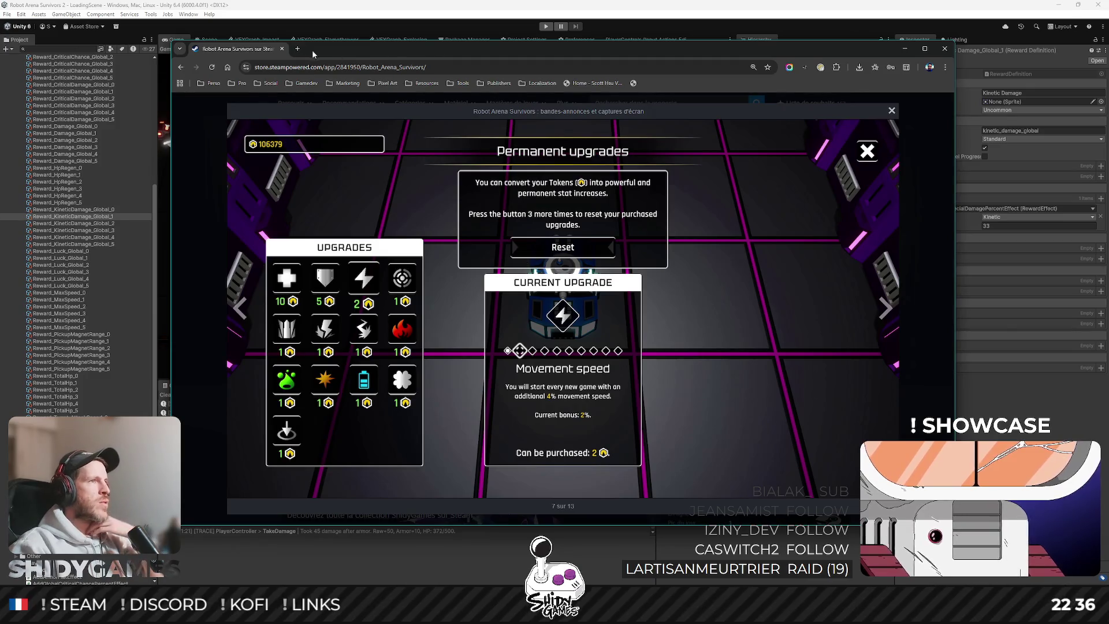
click(282, 49)
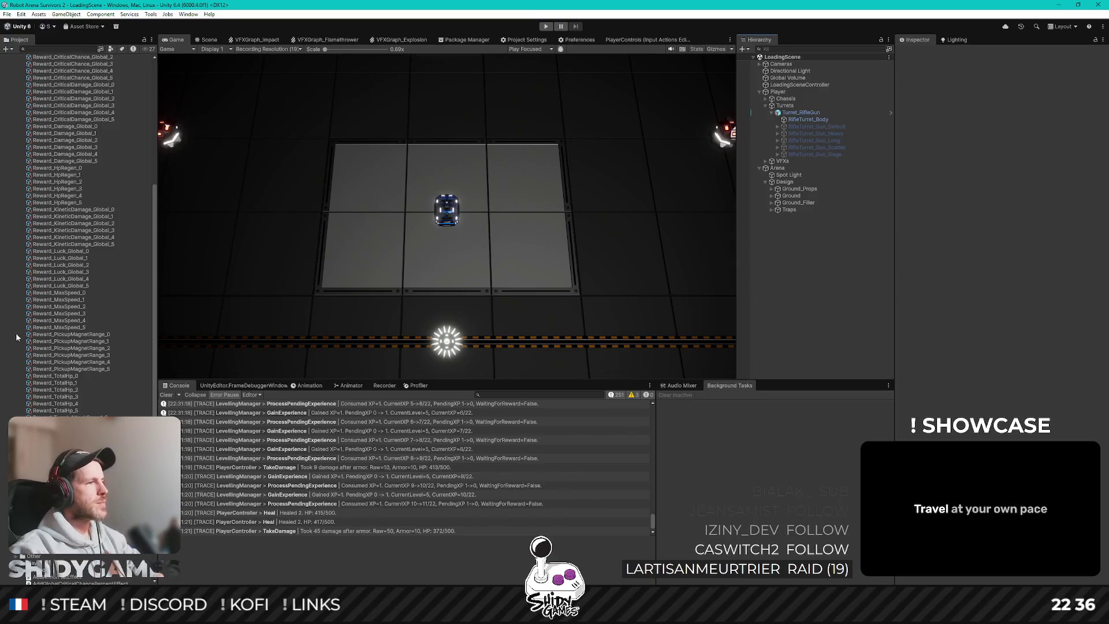
Create a RAS Reward asset named Test_Reward in the Rewards folder
scroll(90, 318, up, 5)
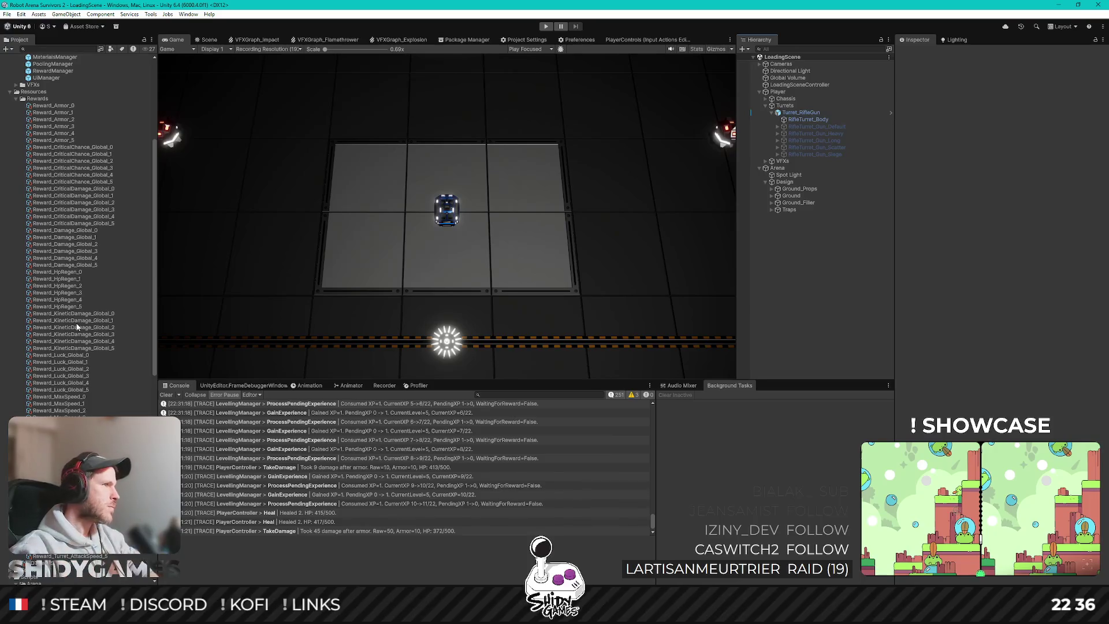
right_click(43, 101)
mouse_move(144, 105)
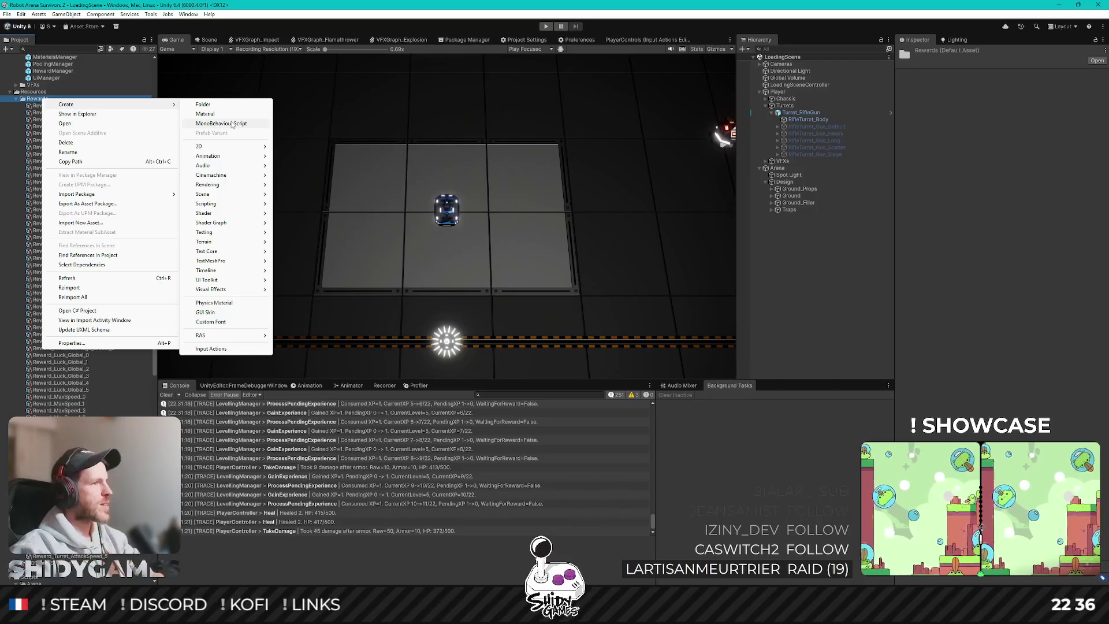
mouse_move(254, 336)
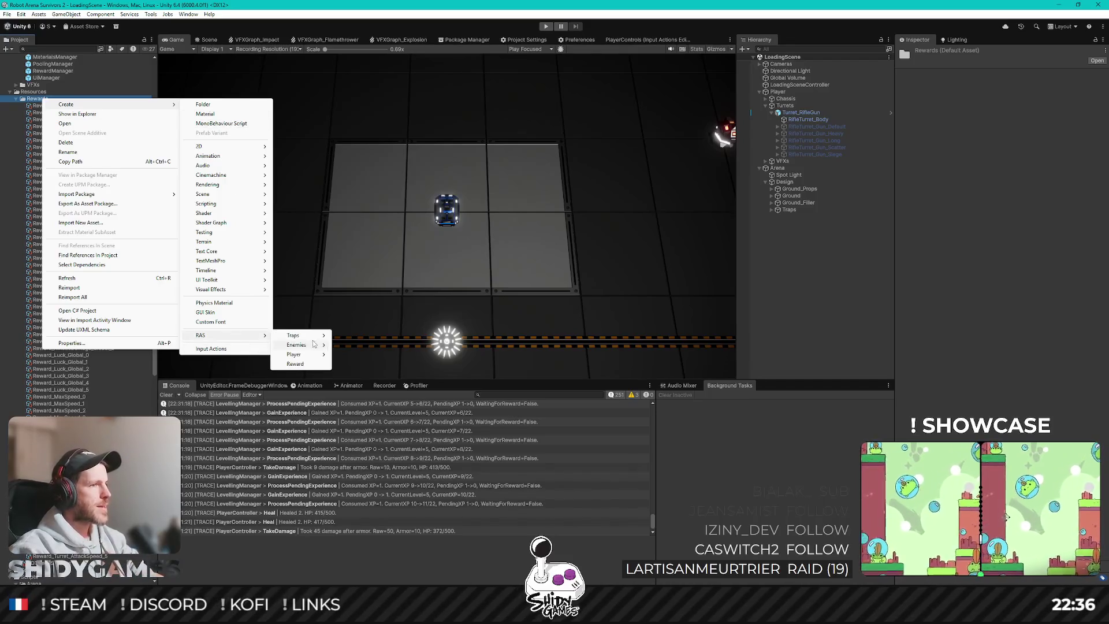
click(295, 364)
text(Test_Rew)
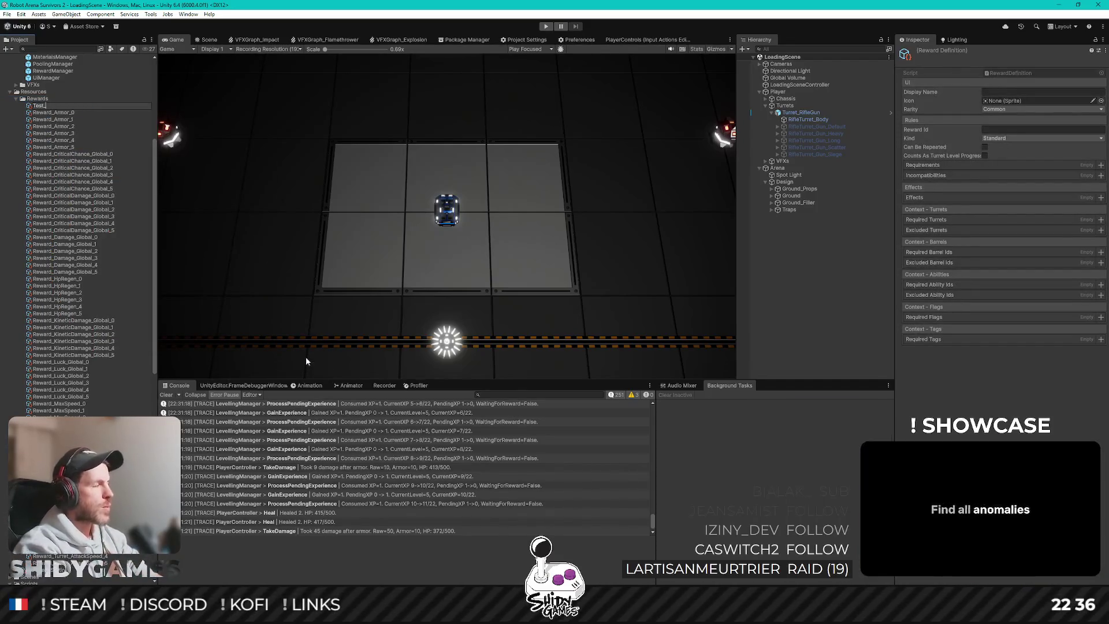
text(ard)
key(Return)
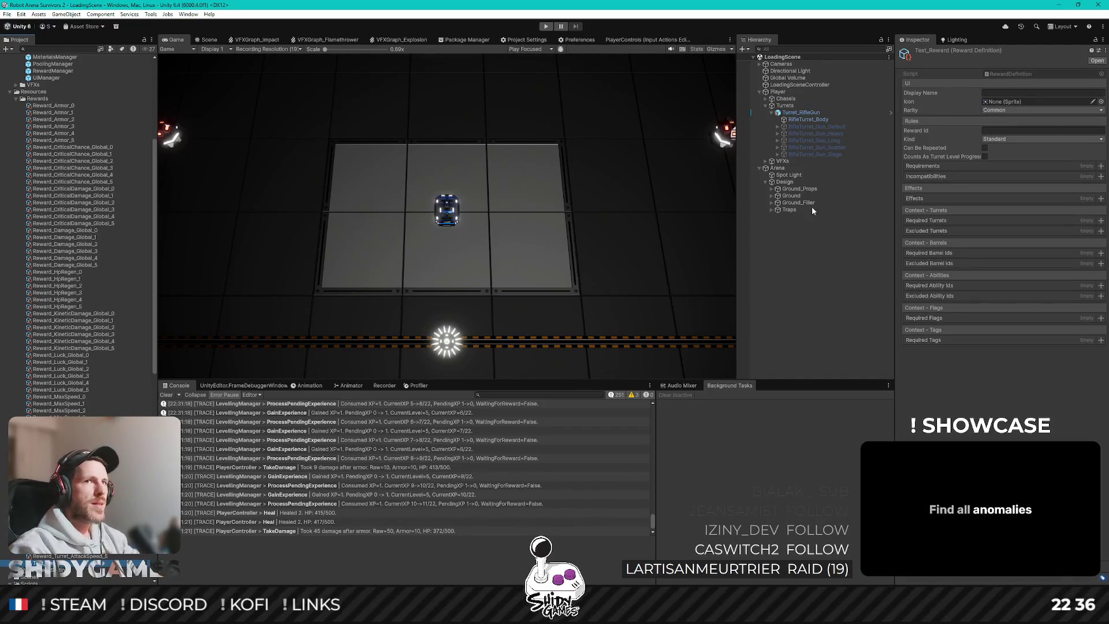
Set Display Name 'Test', Reward Id 'test', and tick Can Be Repeated
click(1033, 92)
text(Tes)
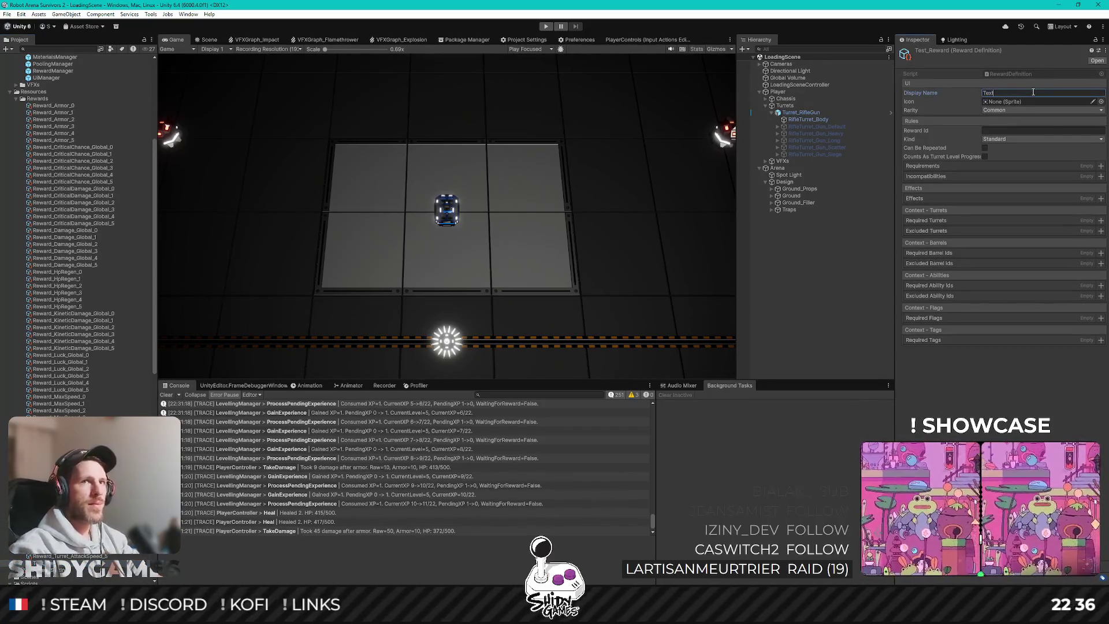
text(t)
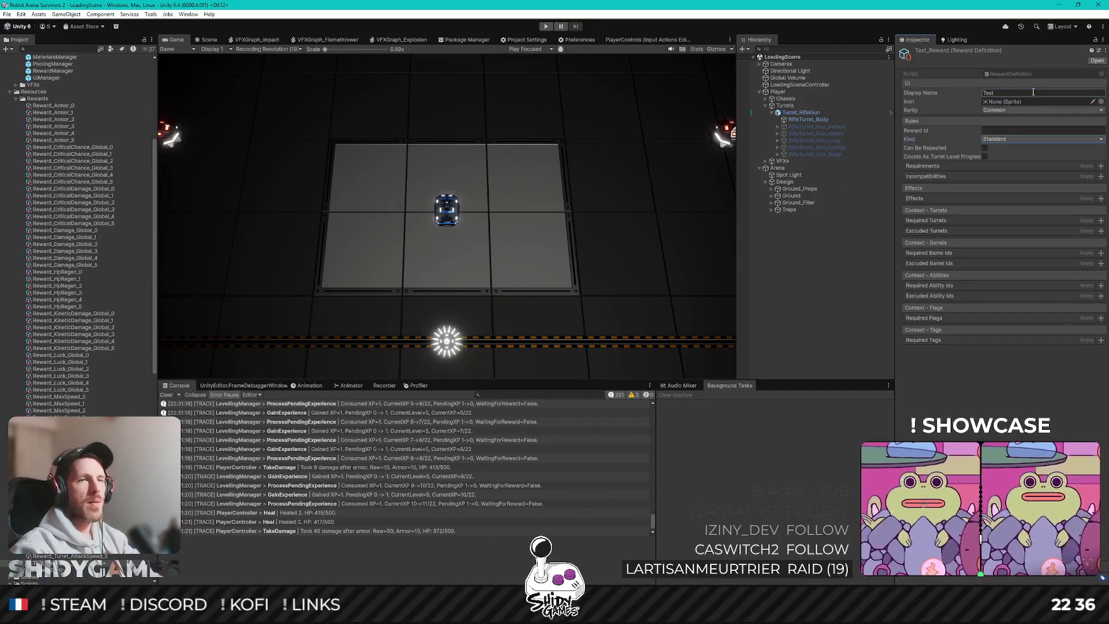
click(996, 132)
text(test)
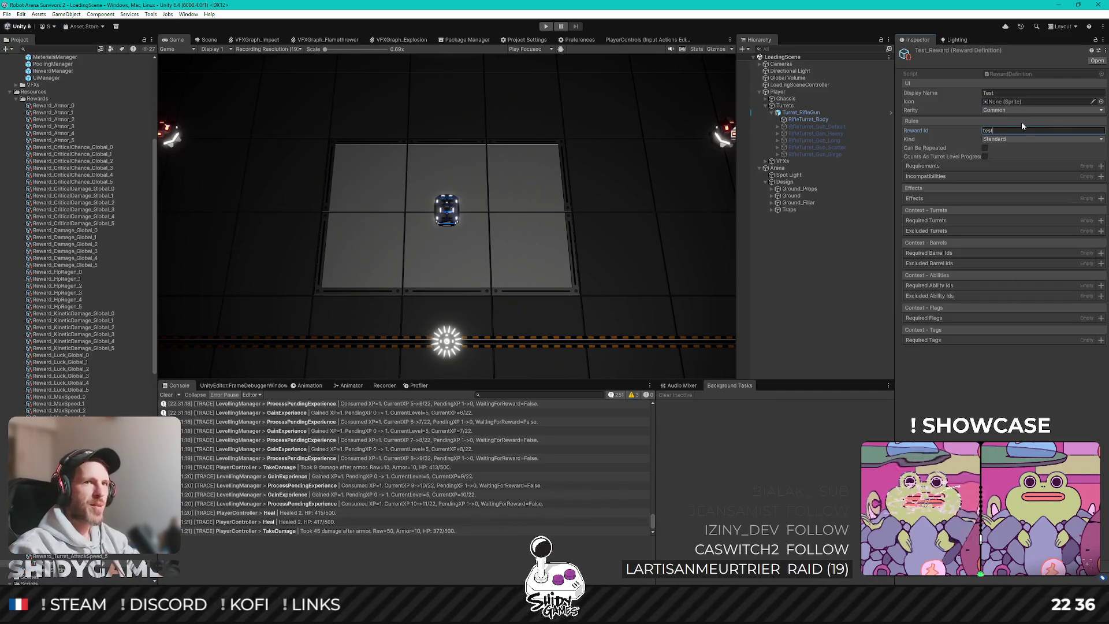
click(985, 149)
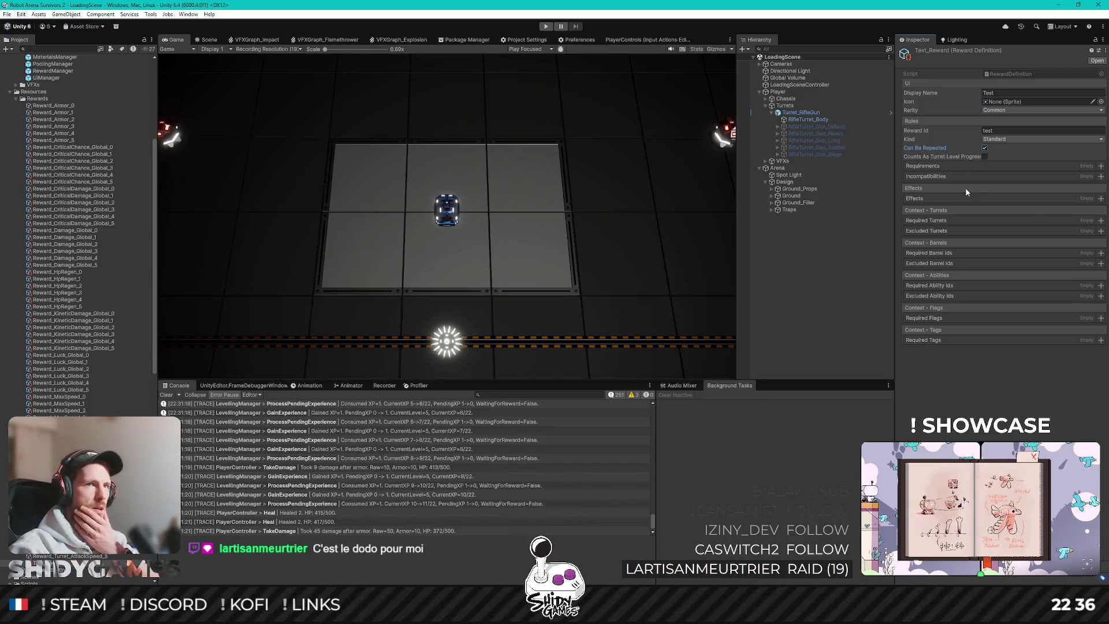
Make Test_Reward require RifleTurret and count as turret level progress, with Requirements left empty
click(1100, 166)
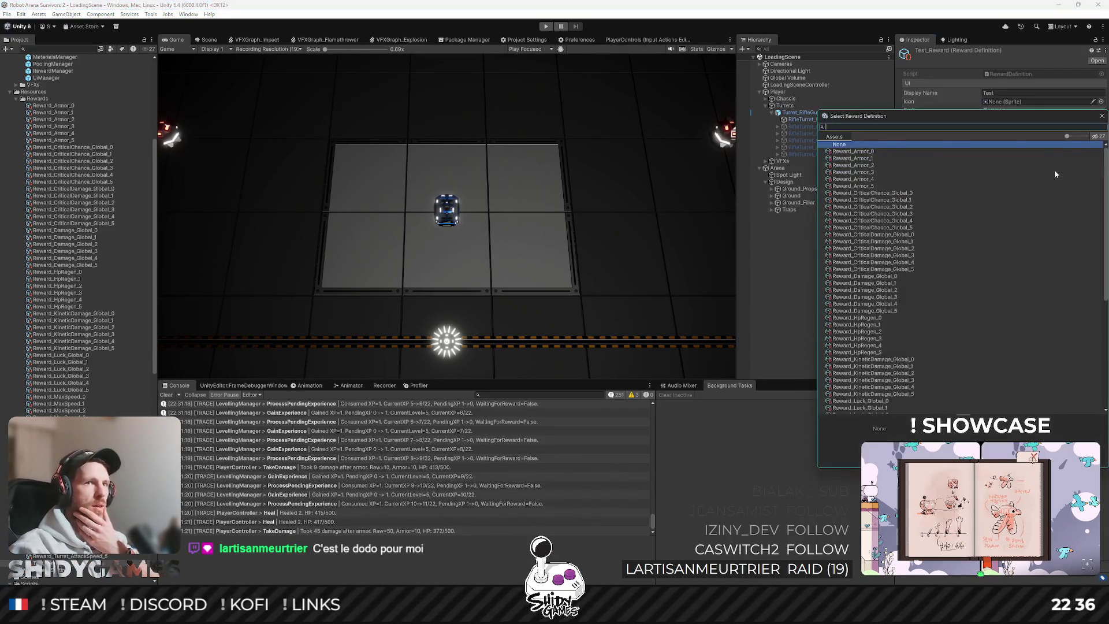
click(1102, 115)
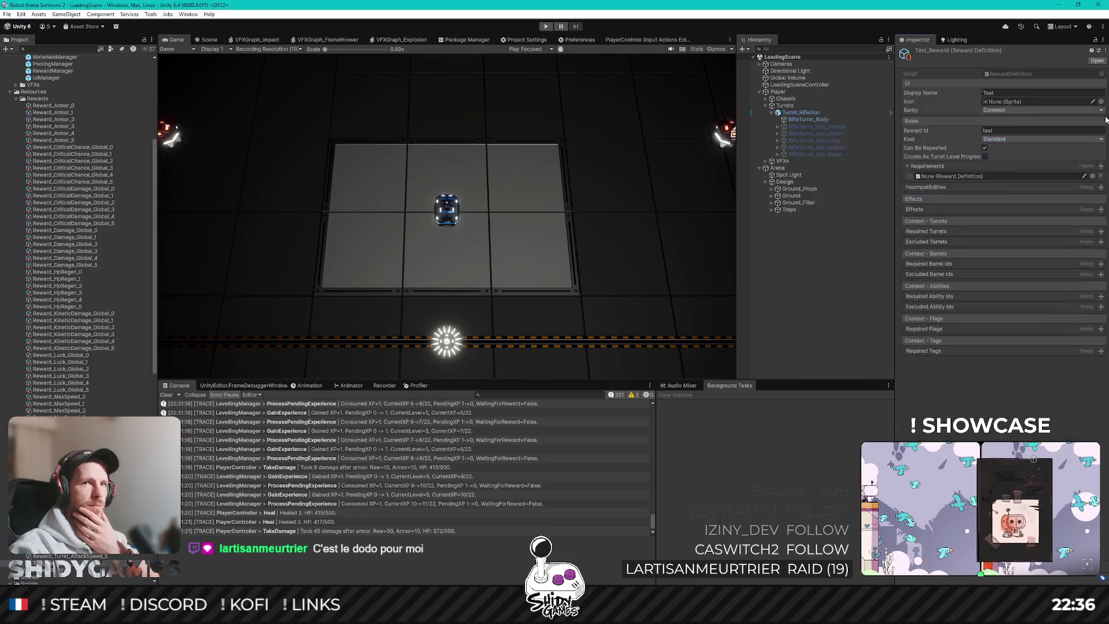
click(1100, 175)
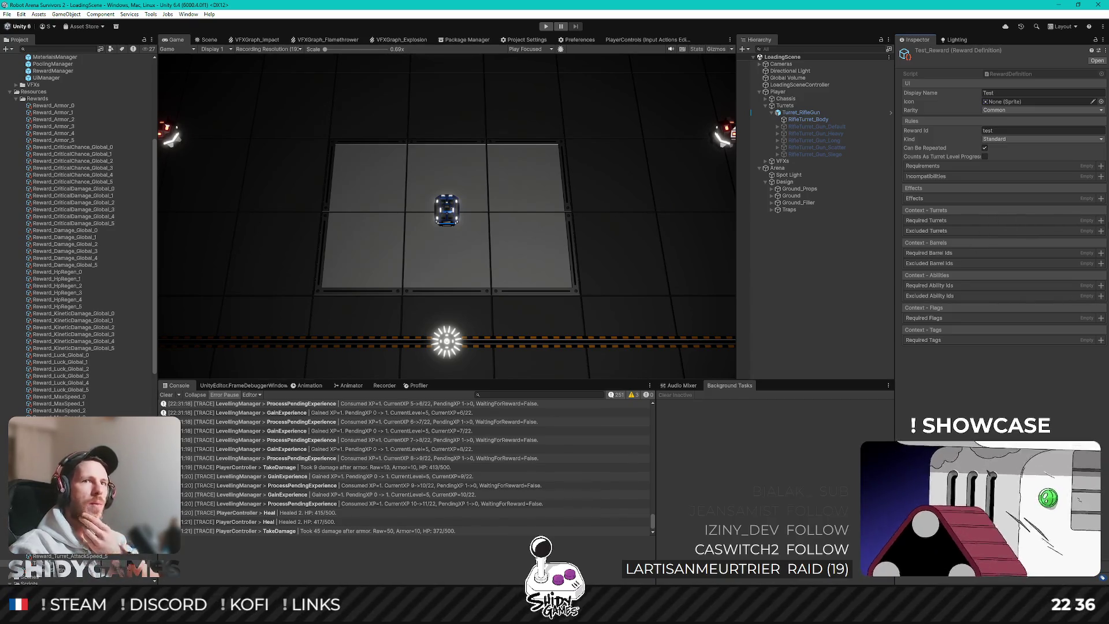
click(1101, 221)
click(948, 230)
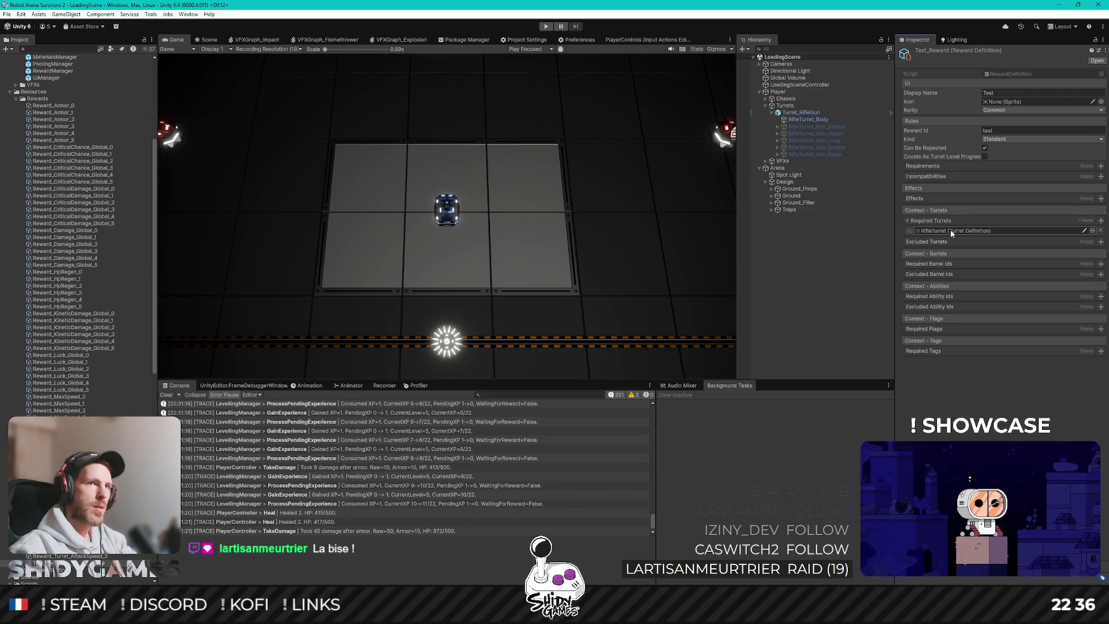
click(984, 156)
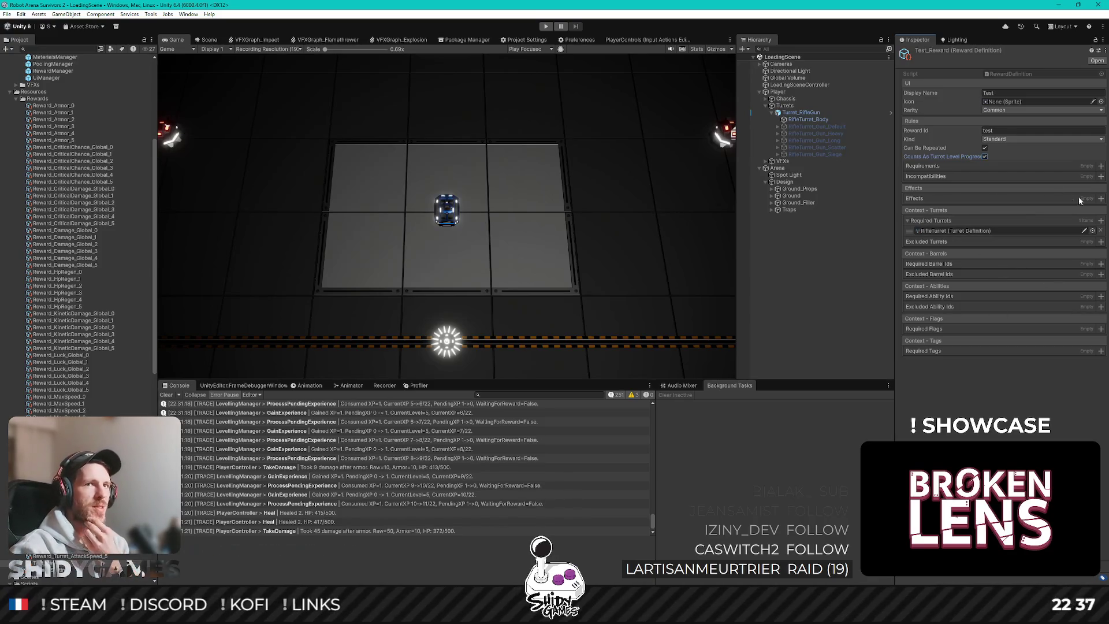
Add an AddTurretProcRewardEffect to Test_Reward's Effects and expand its projectile_split Proc Definition
click(1101, 198)
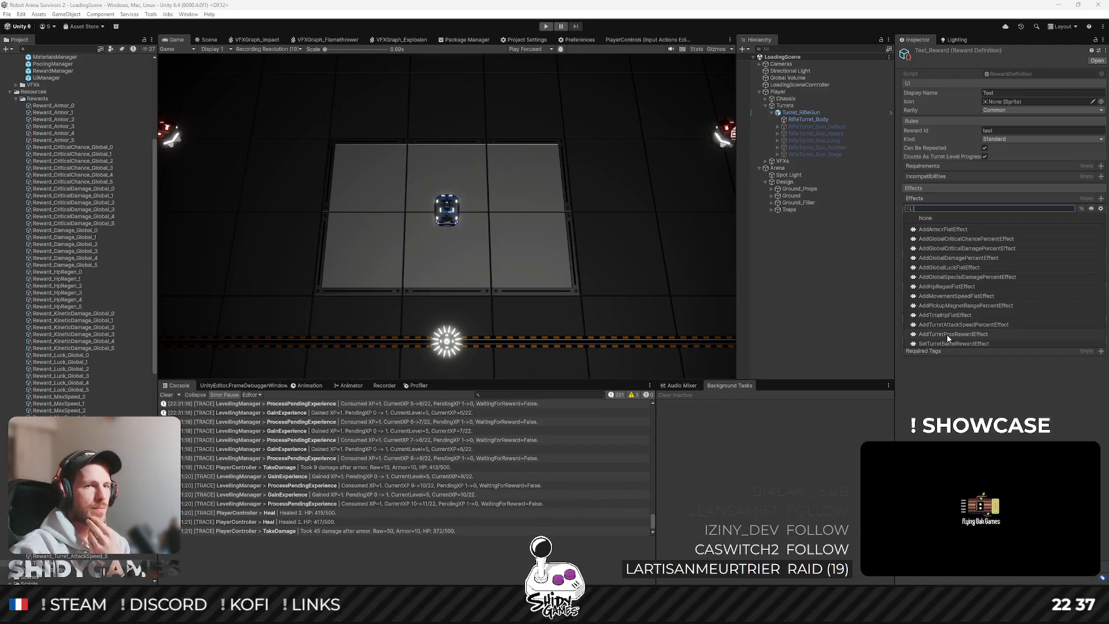
click(948, 334)
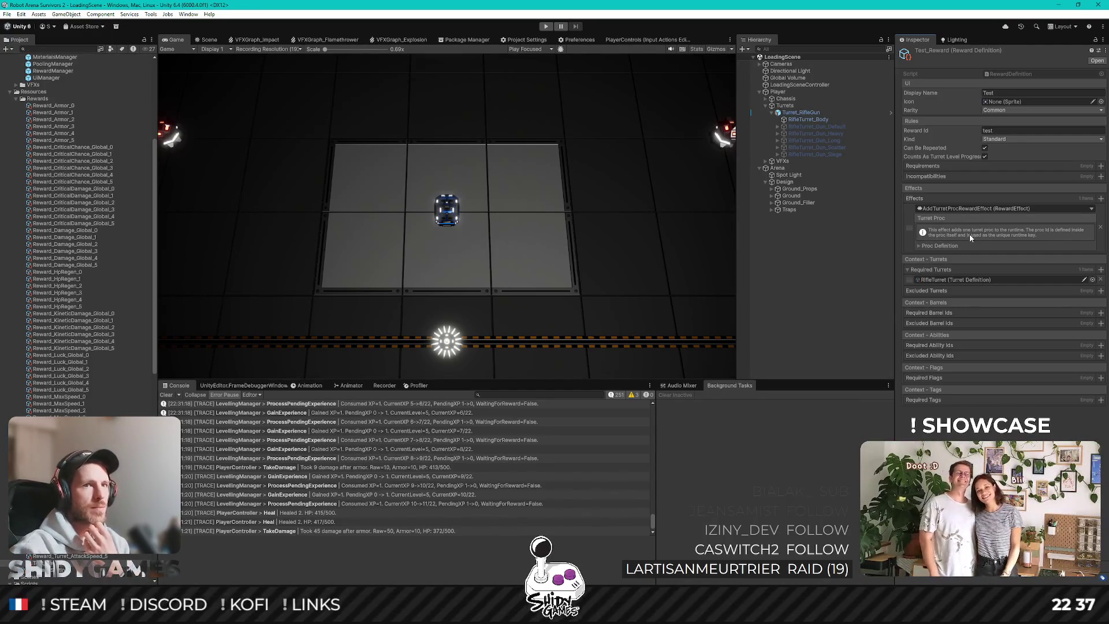
click(921, 245)
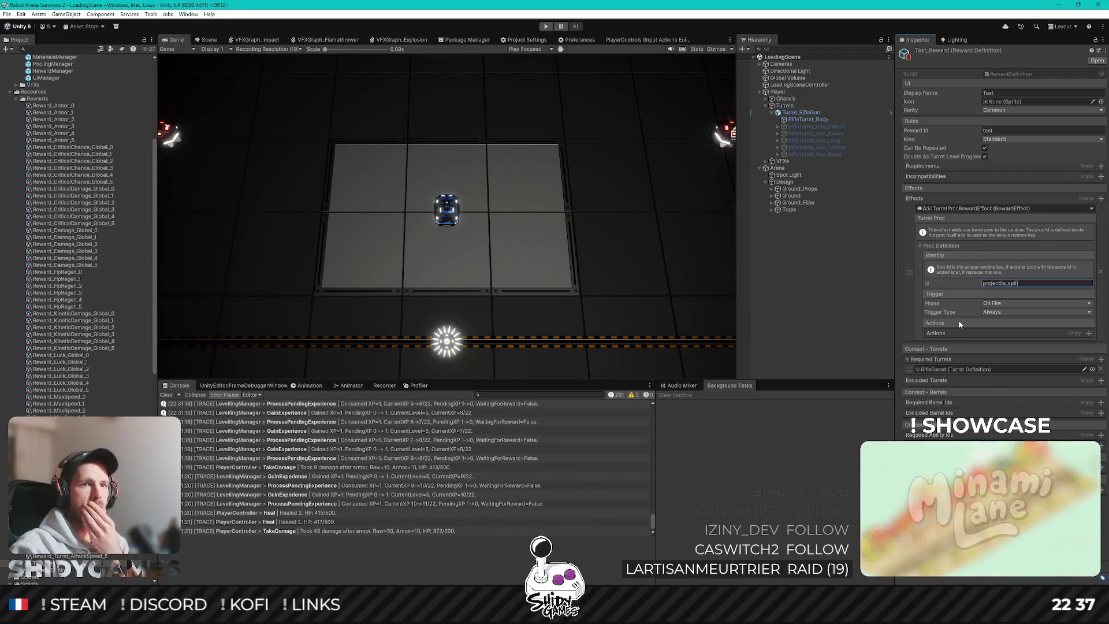
Set the proc Phase to On Impact, keep Trigger Type Always, and add one action
click(998, 305)
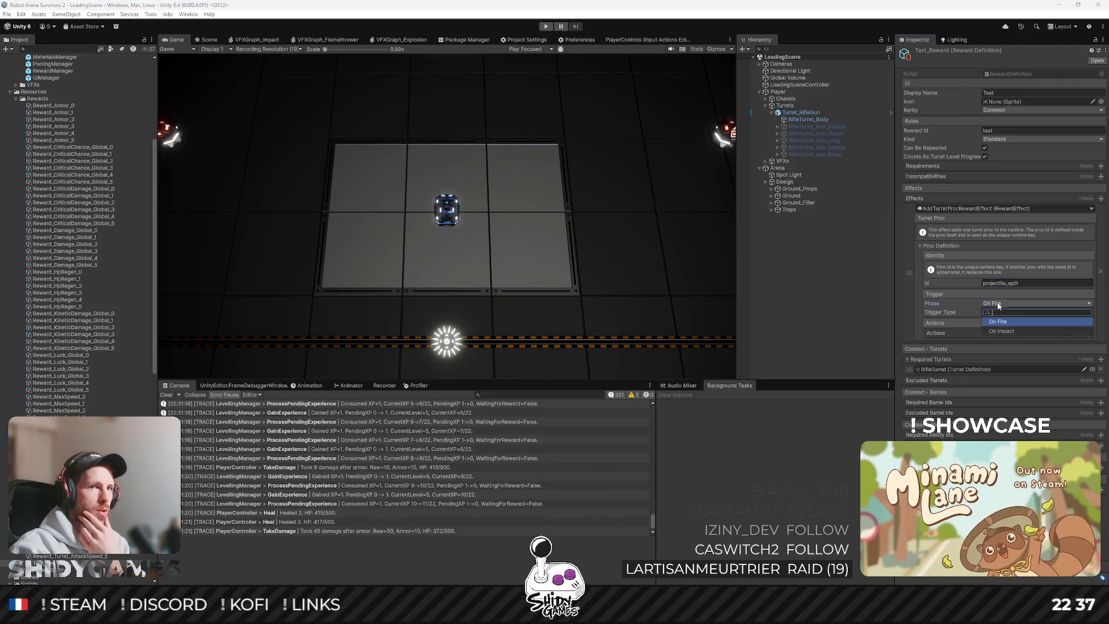
click(1004, 331)
click(1007, 305)
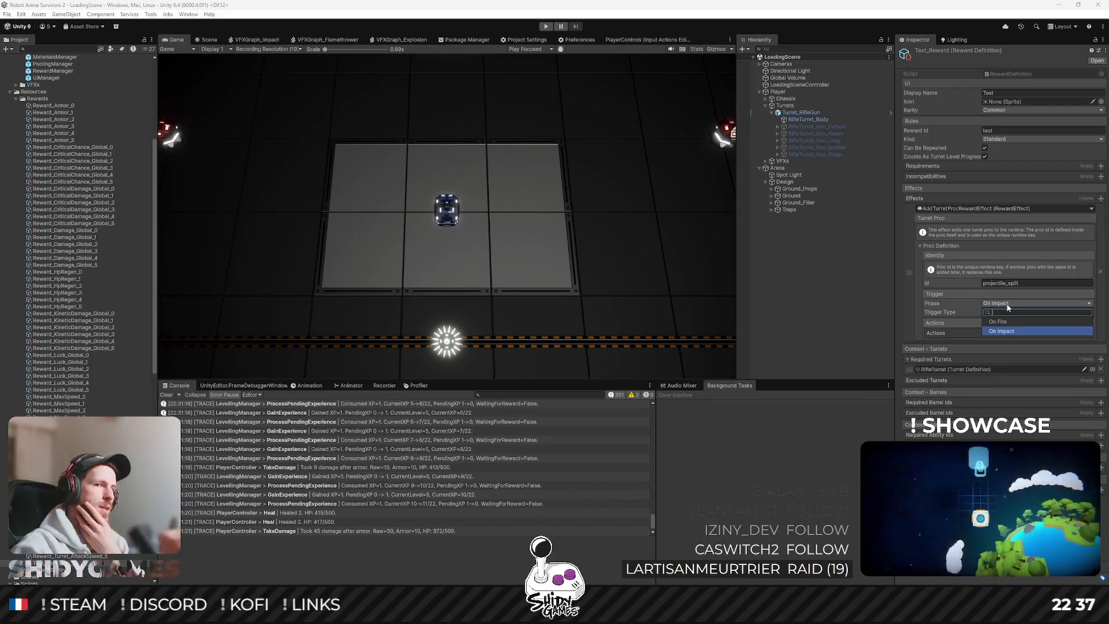
click(1020, 331)
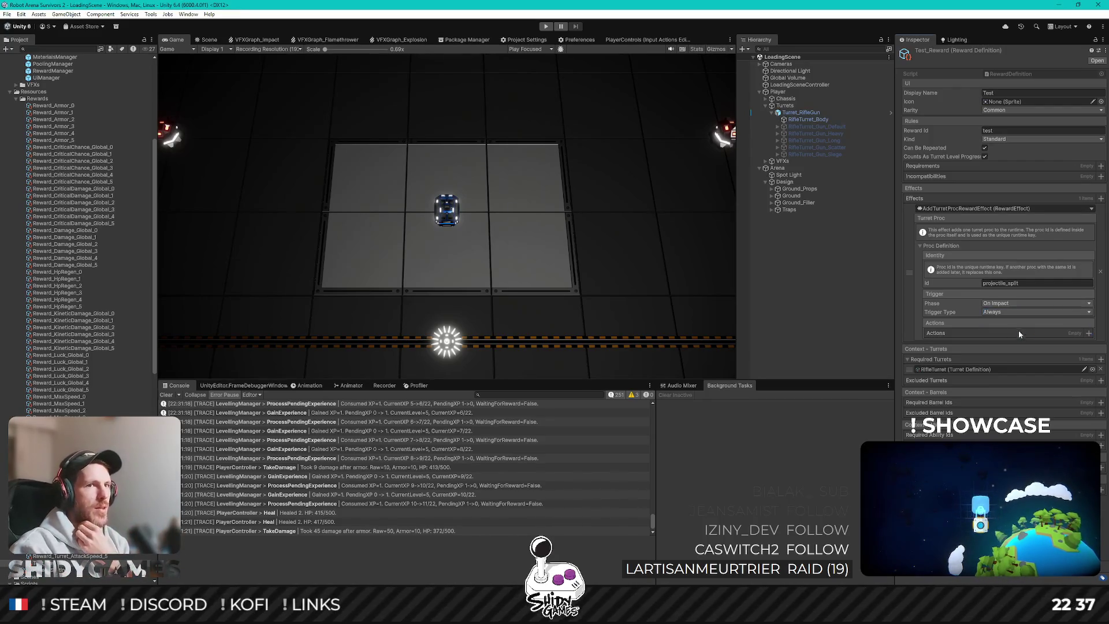
click(1004, 312)
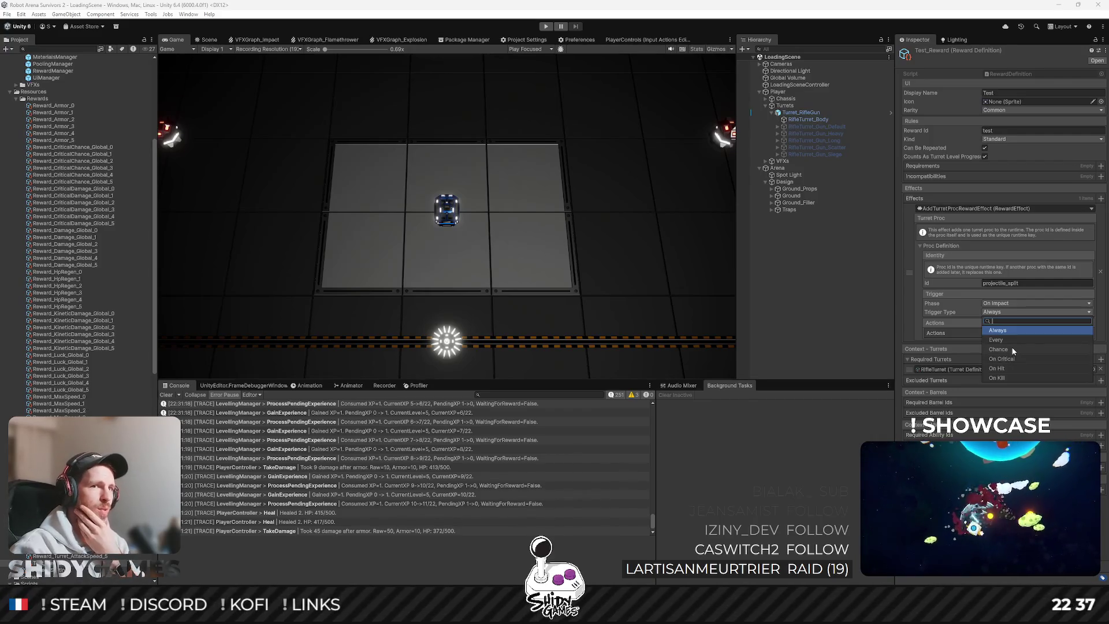
click(1003, 329)
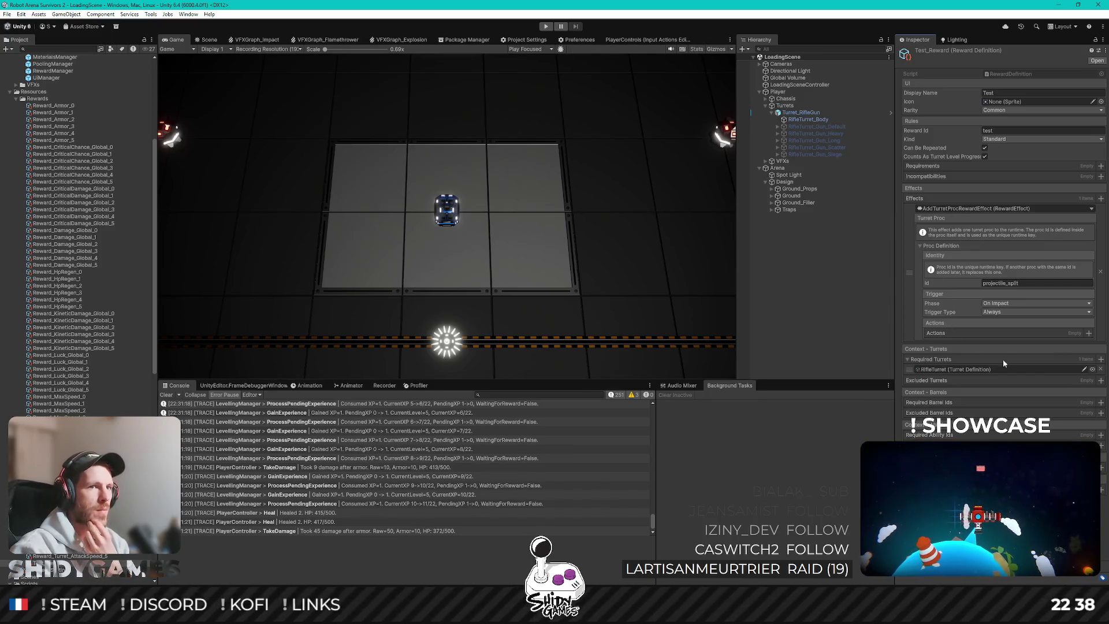
click(1088, 333)
Set the proc action's Action Type to Add Split On Kill Child Count
scroll(963, 312, down, 1)
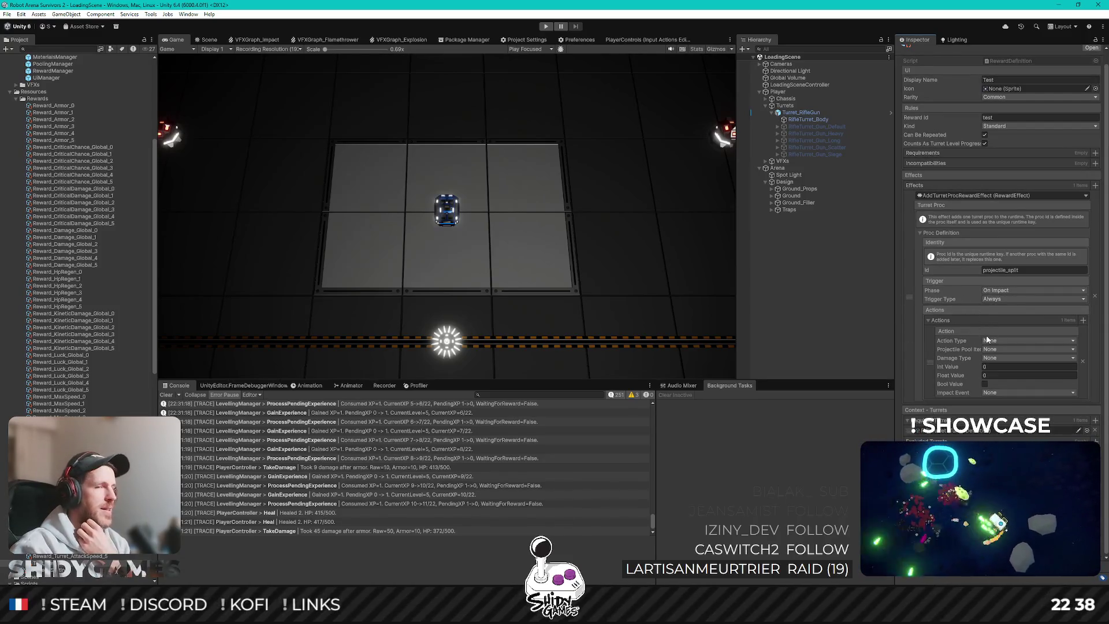
click(1008, 339)
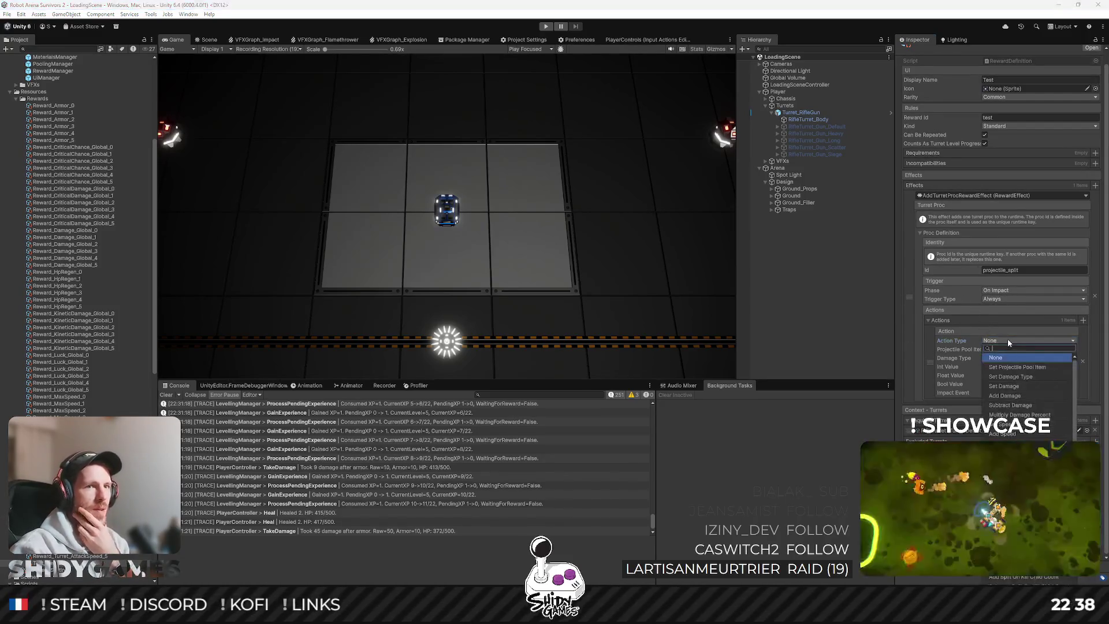
scroll(1024, 412, down, 3)
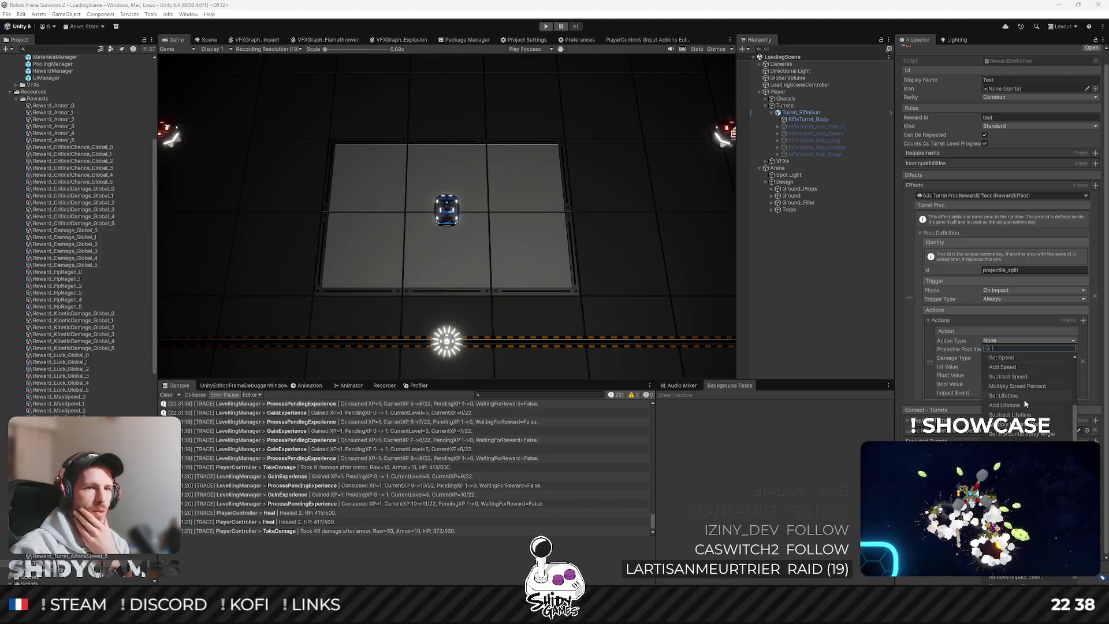
scroll(1024, 403, up, 2)
scroll(1025, 402, up, 2)
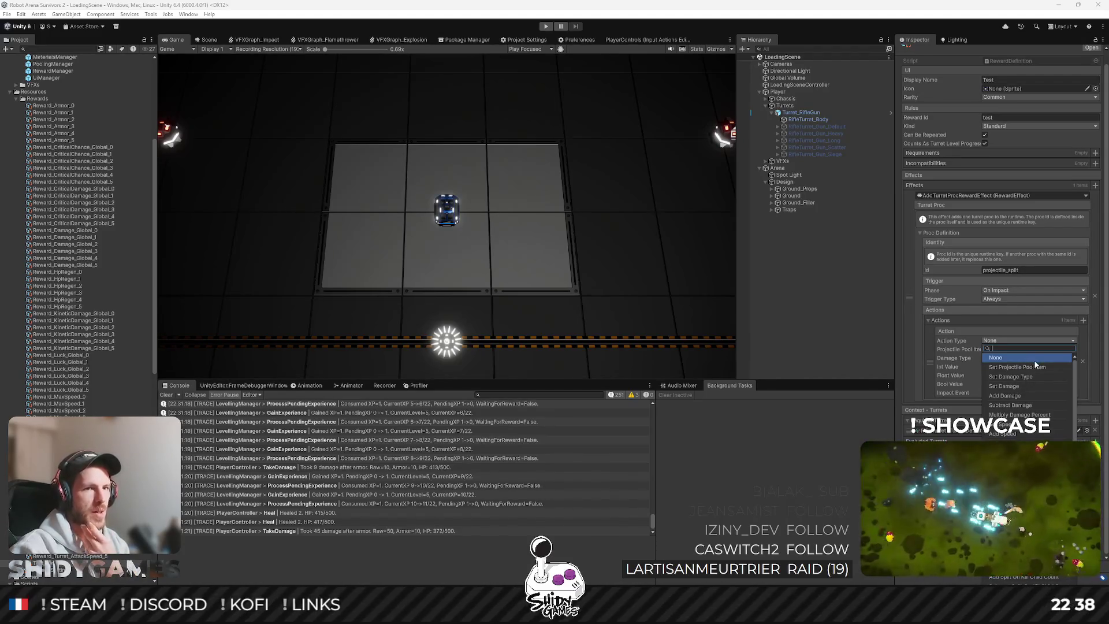
scroll(1035, 364, down, 5)
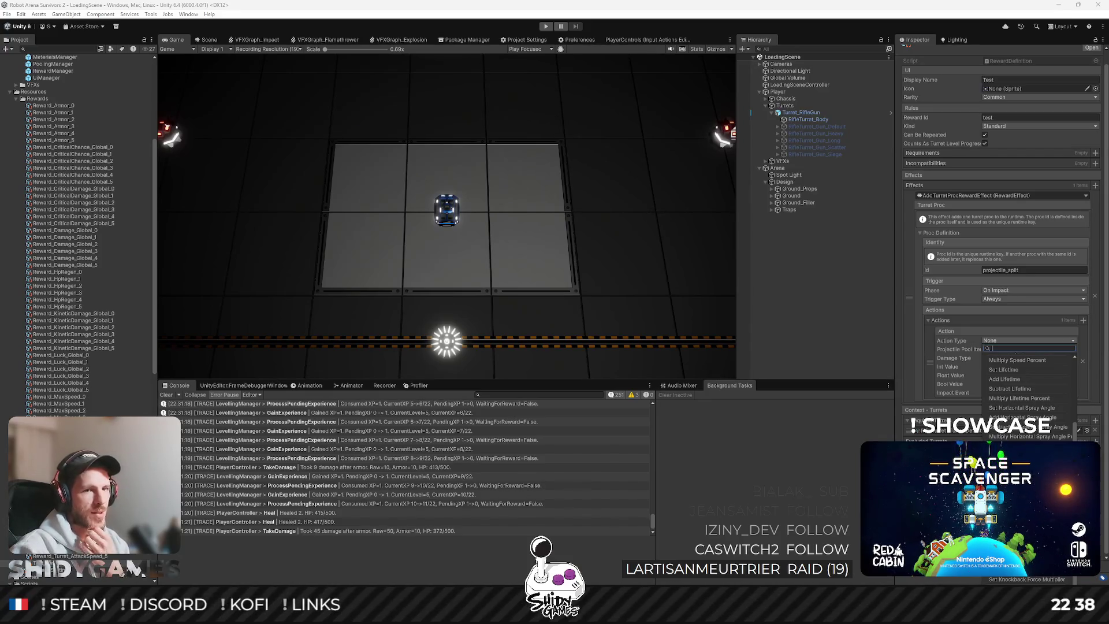
click(1016, 503)
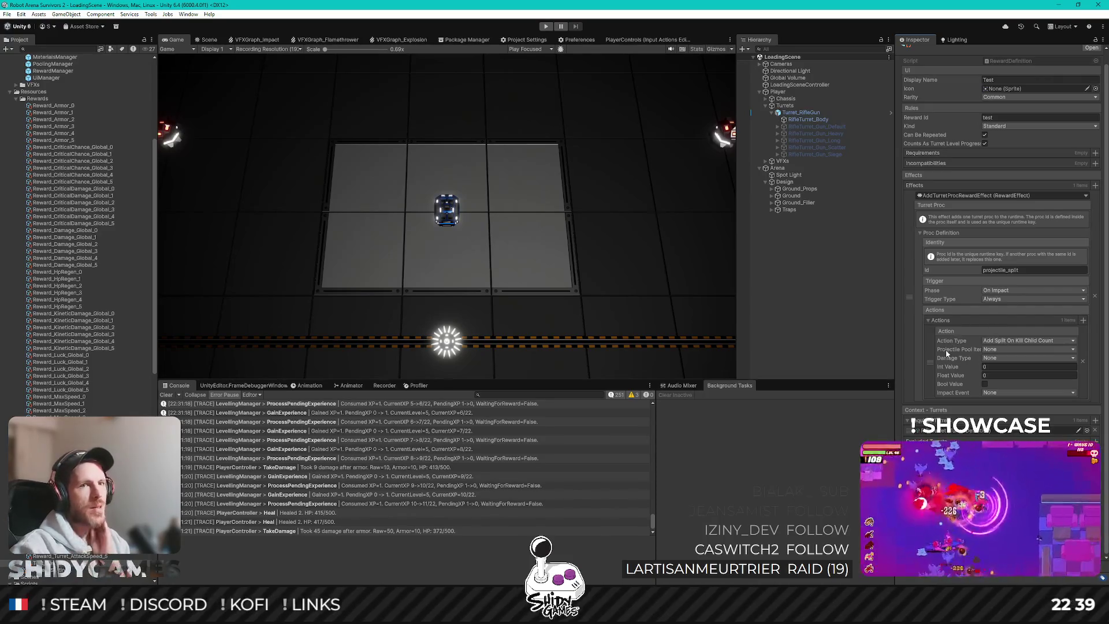
Set the action's projectile pool item to Default Bullet and damage type to Kinetic
click(1003, 348)
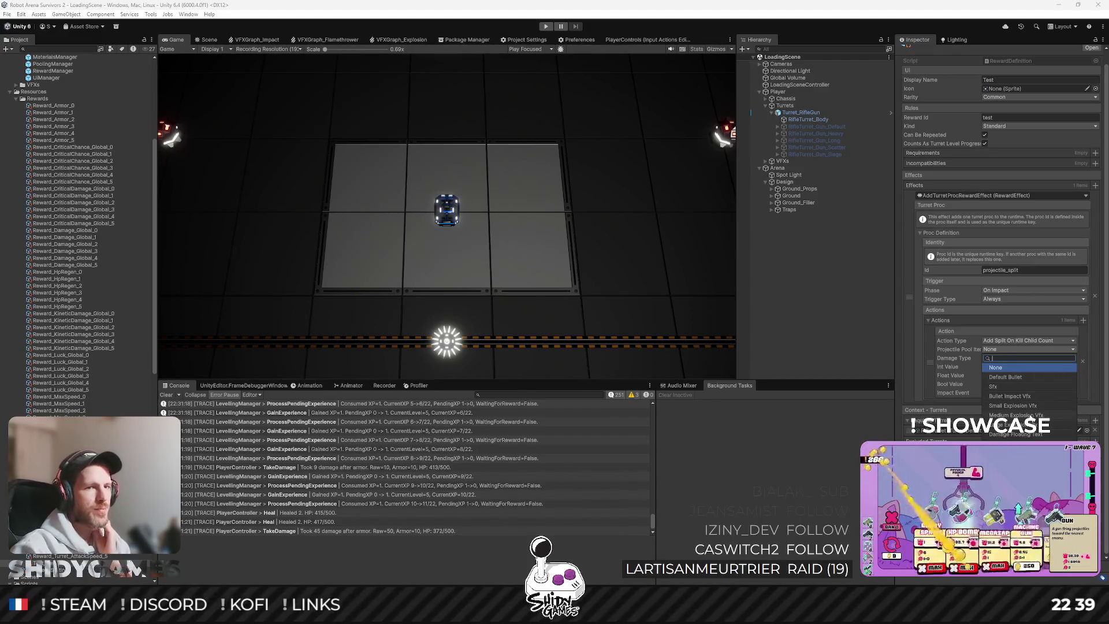
click(1014, 376)
click(990, 358)
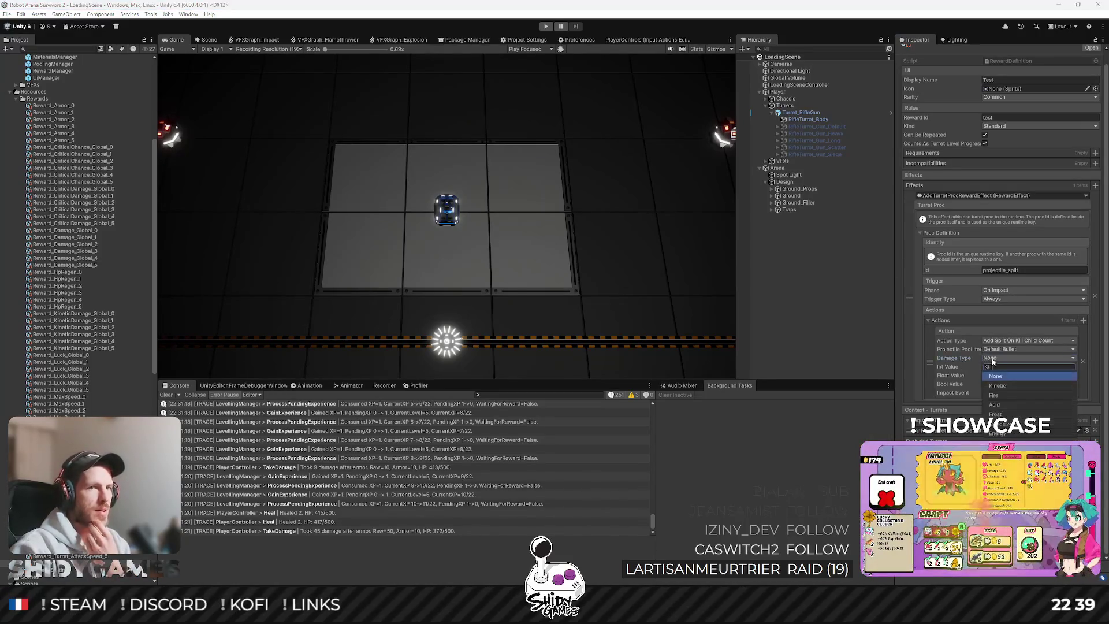
click(998, 386)
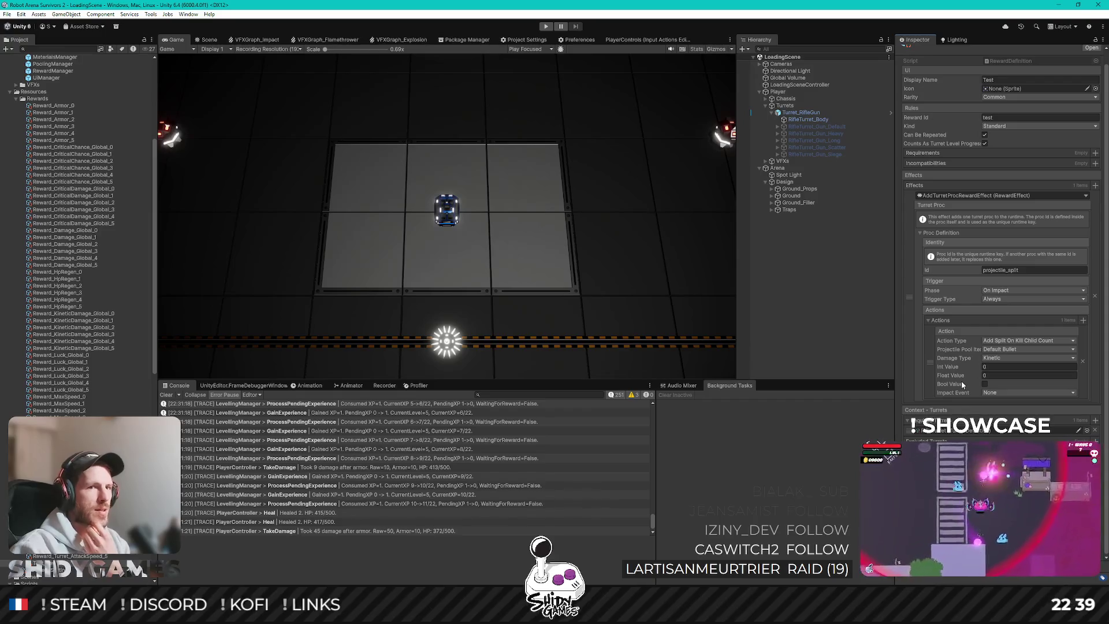
Set Int Value to 1, leave Impact Event at None, collapse Actions and deselect the asset
click(996, 368)
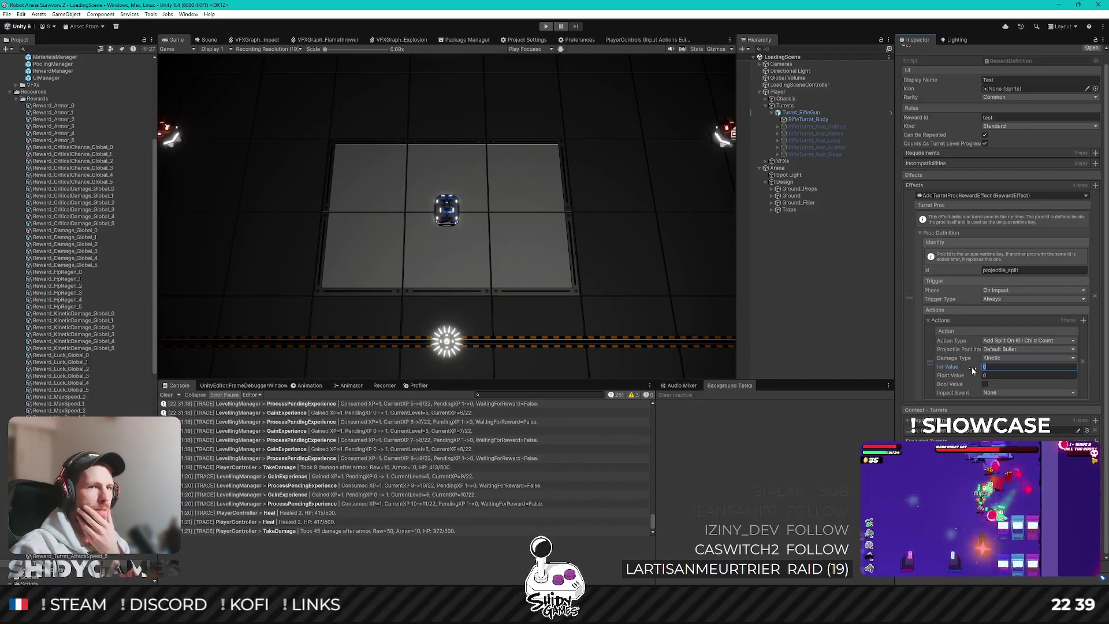
text(1)
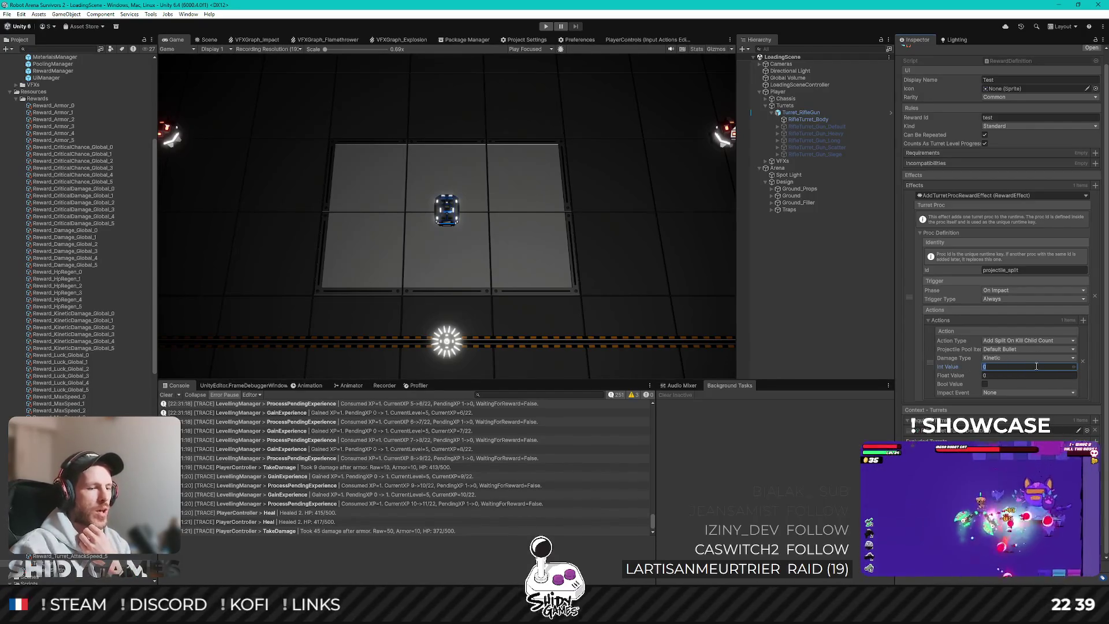
click(995, 394)
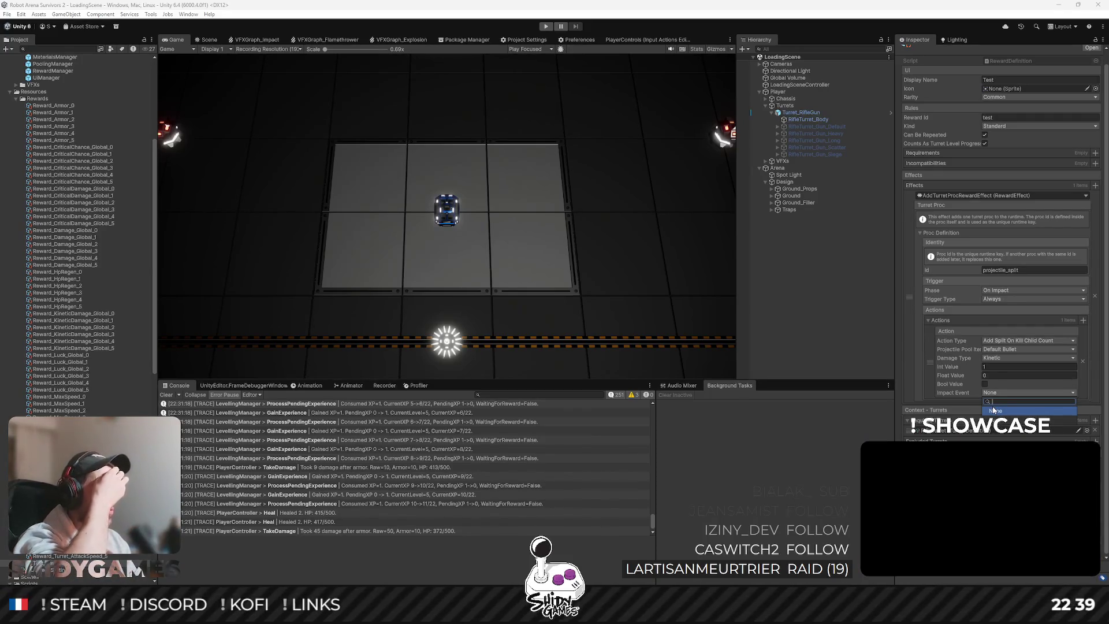
click(1097, 334)
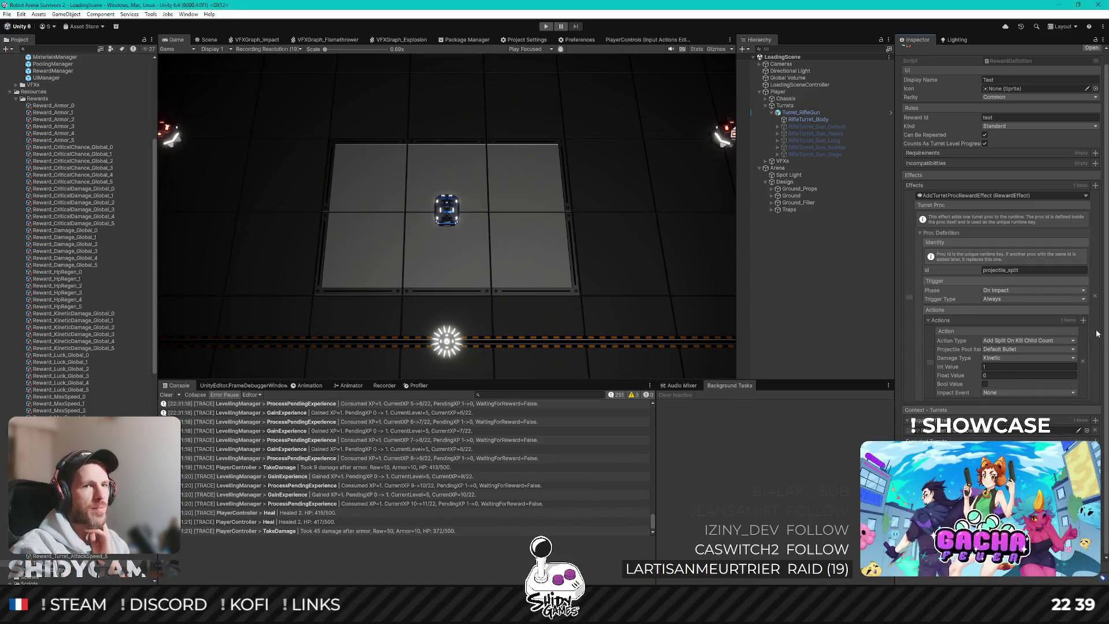
click(928, 320)
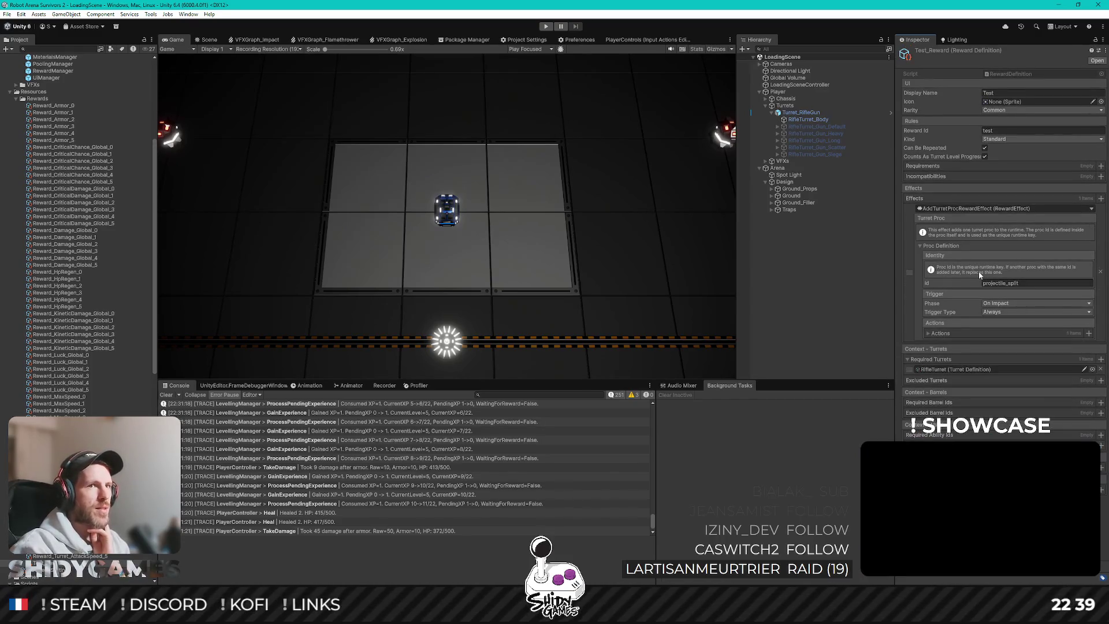
click(840, 298)
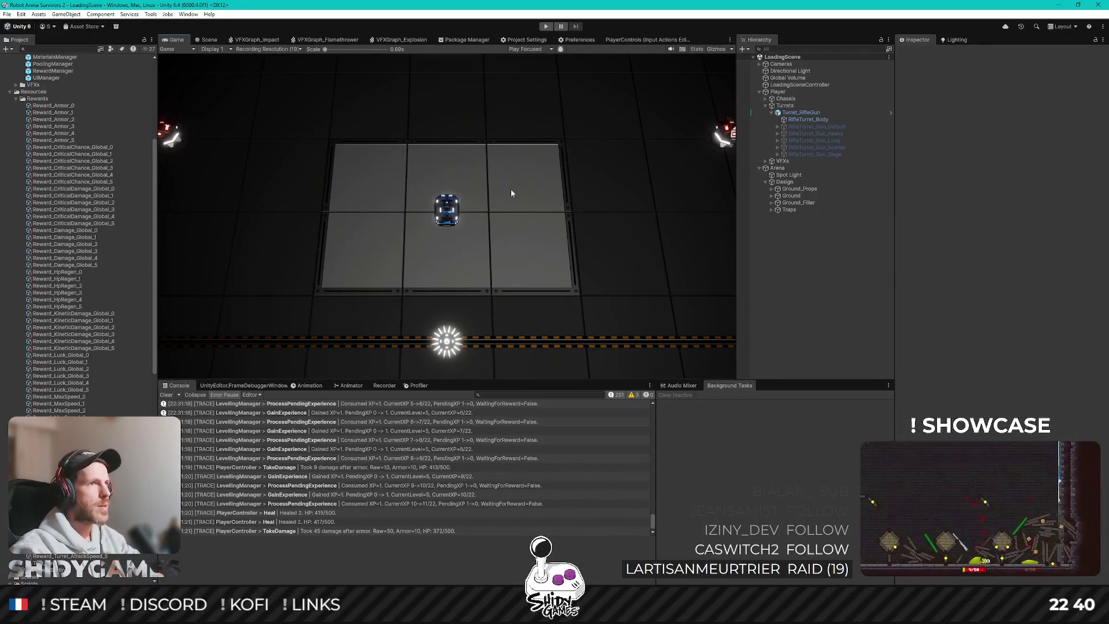
Start play mode and choose Turret ASPD at the first two level-ups
click(546, 26)
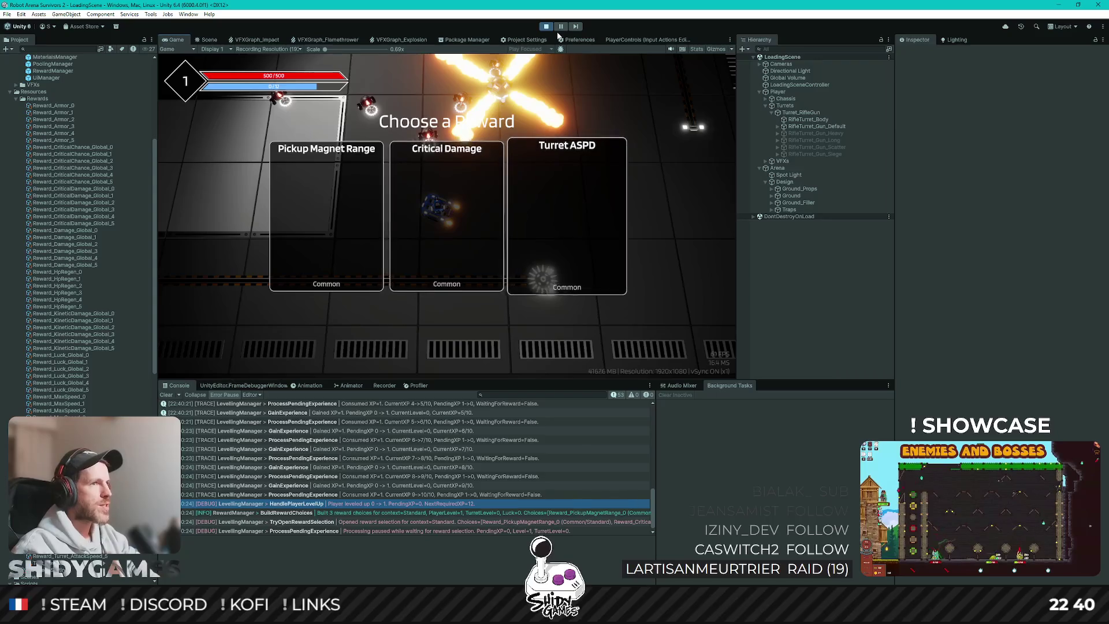
key(Return)
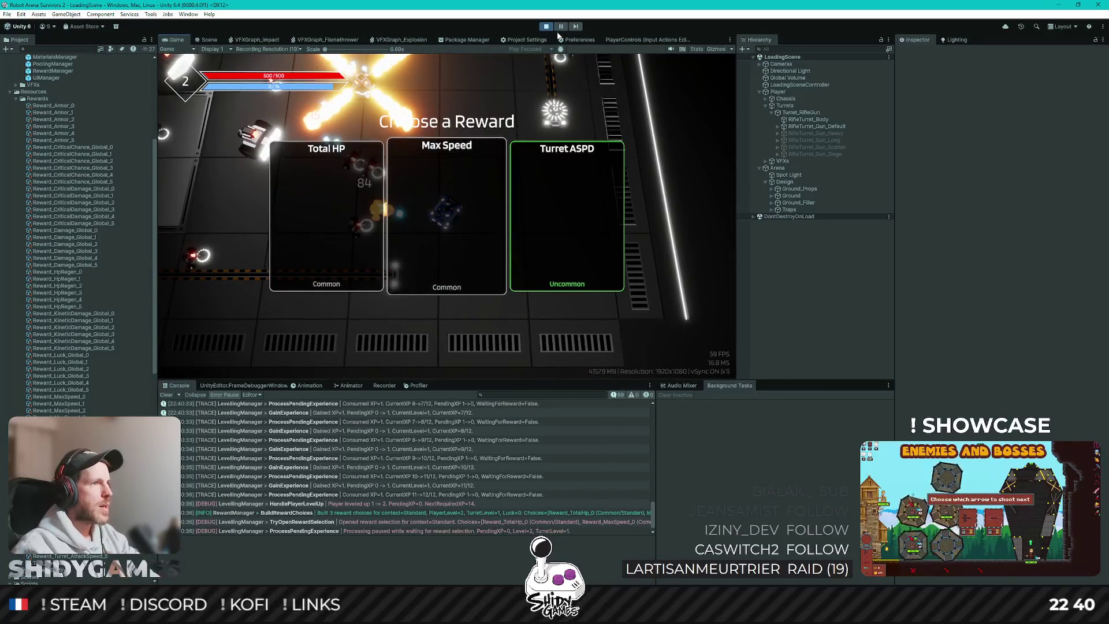
key(Return)
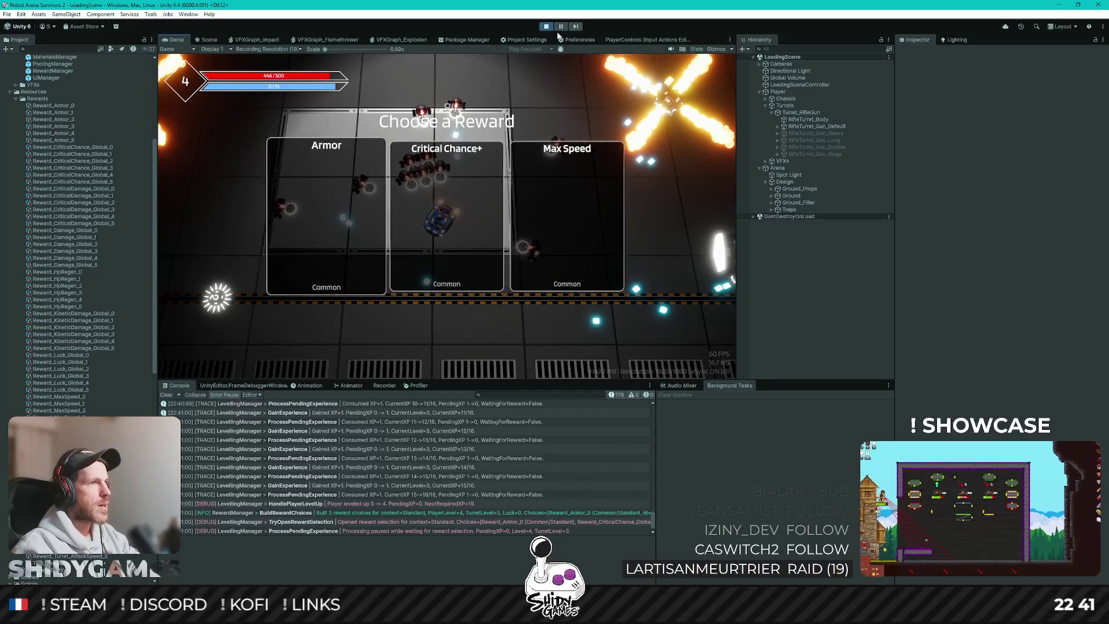
Pick Armor, Kinetic Damage and a level 7 reward to reach level 8
key(Return)
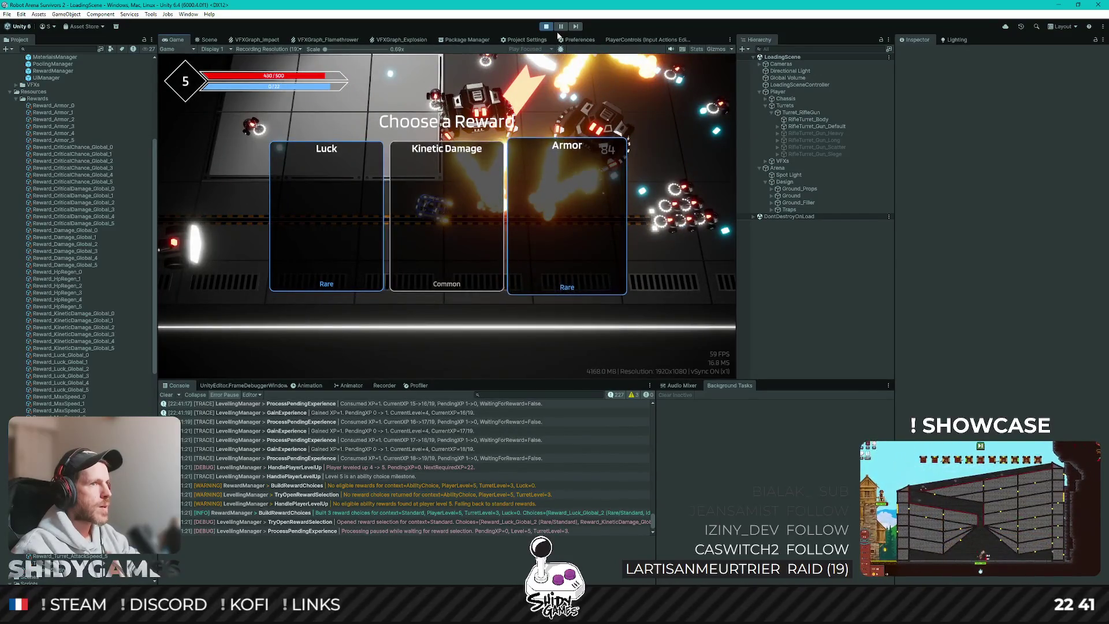
key(Left)
key(Return)
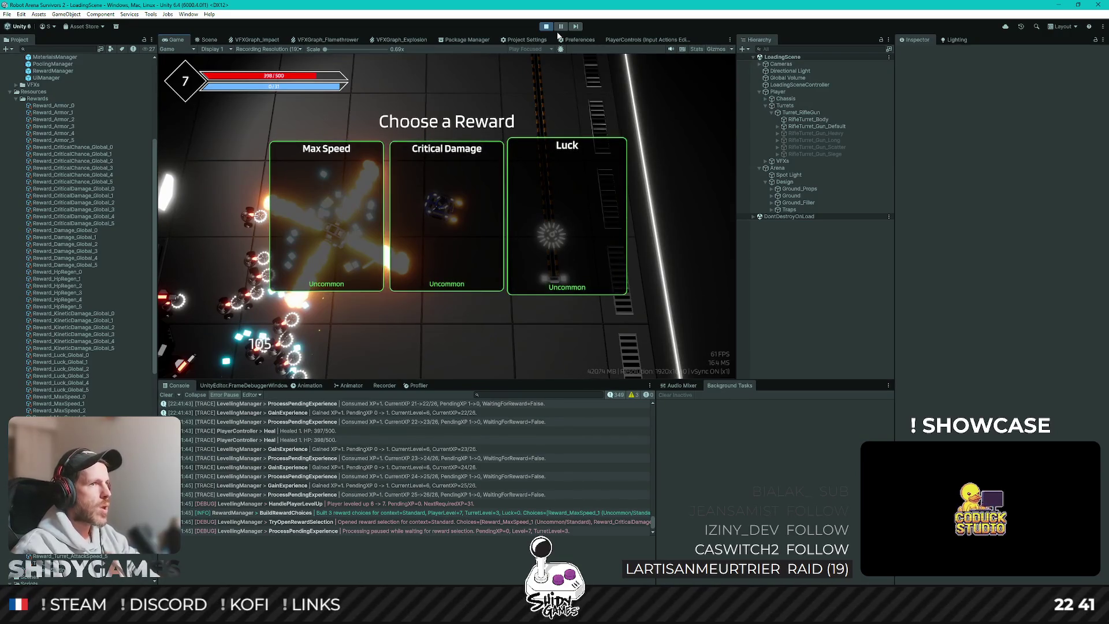
key(Return)
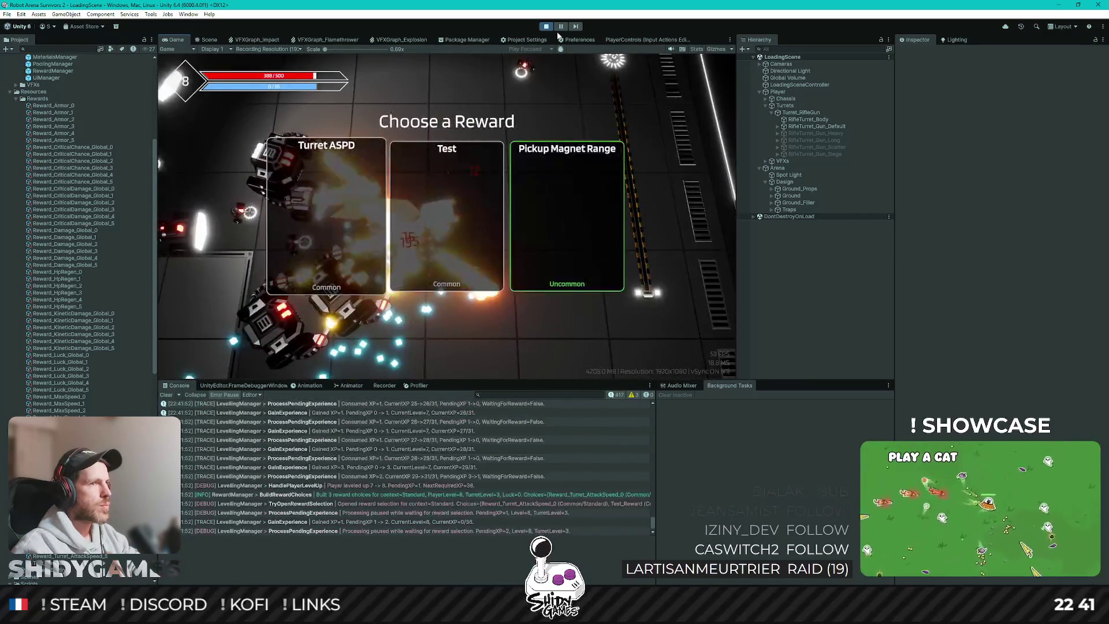
Pick rewards including Armor and Kinetic Damage at each level-up until level 14
key(Return)
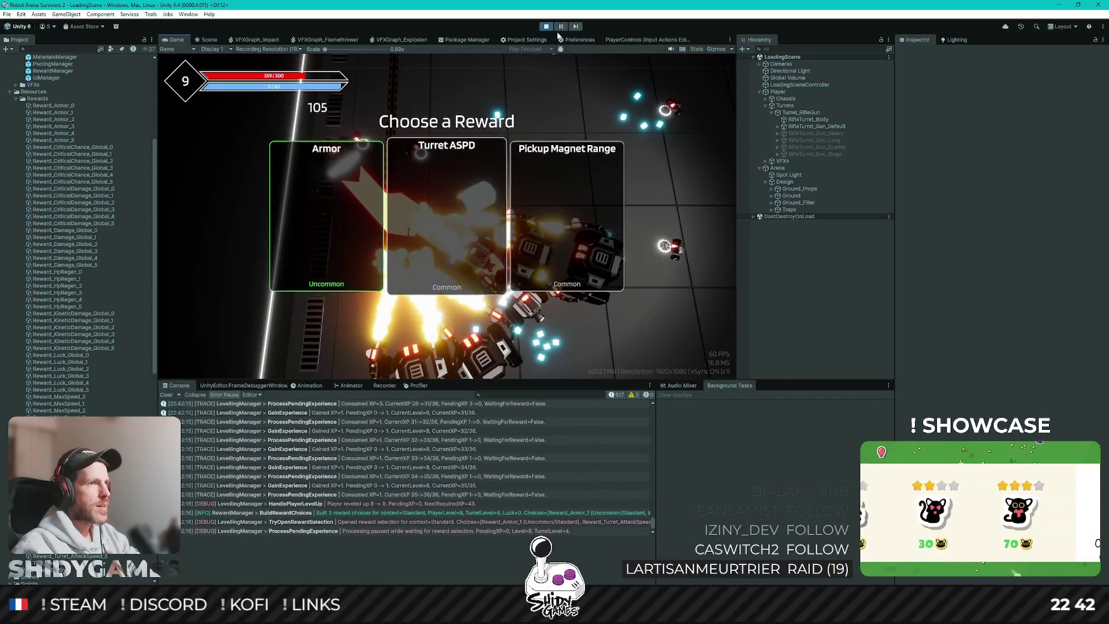
key(Return)
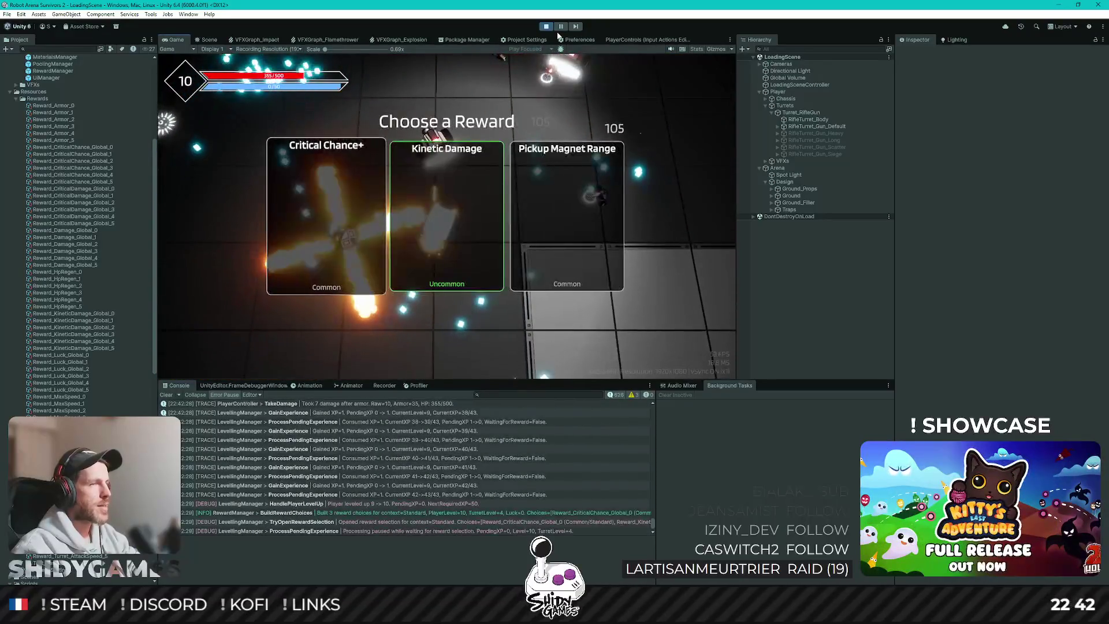
key(Return)
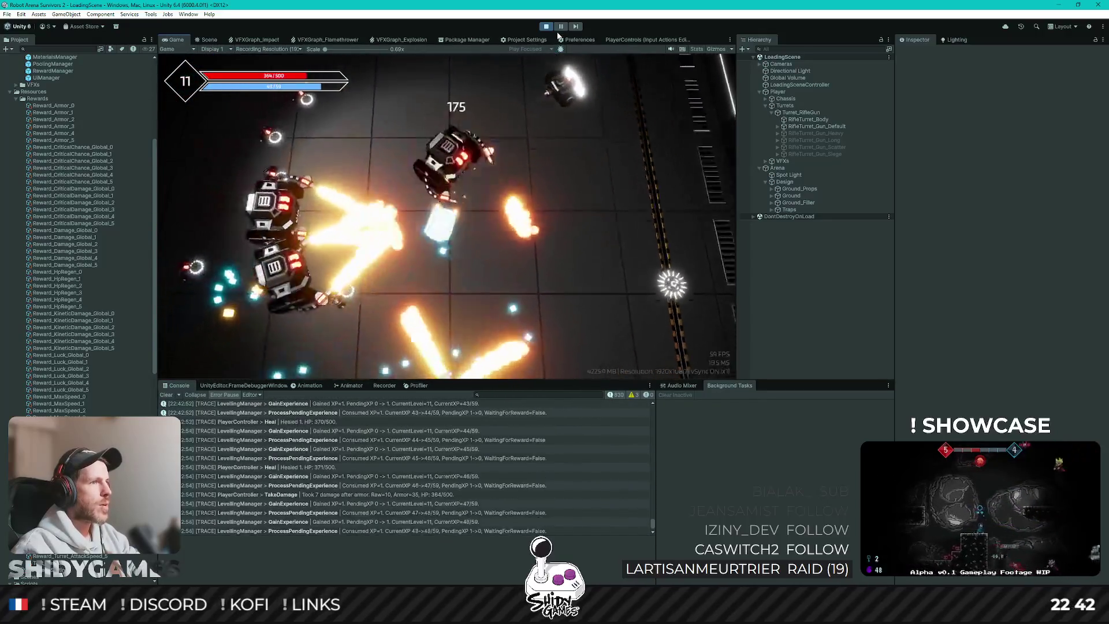
key(Return)
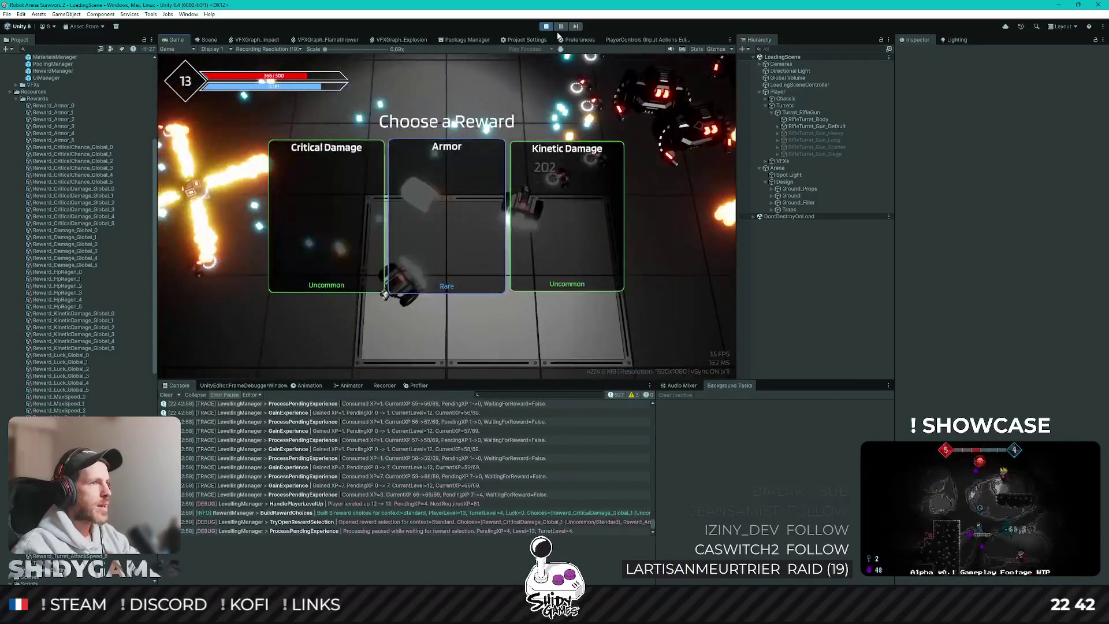
key(Return)
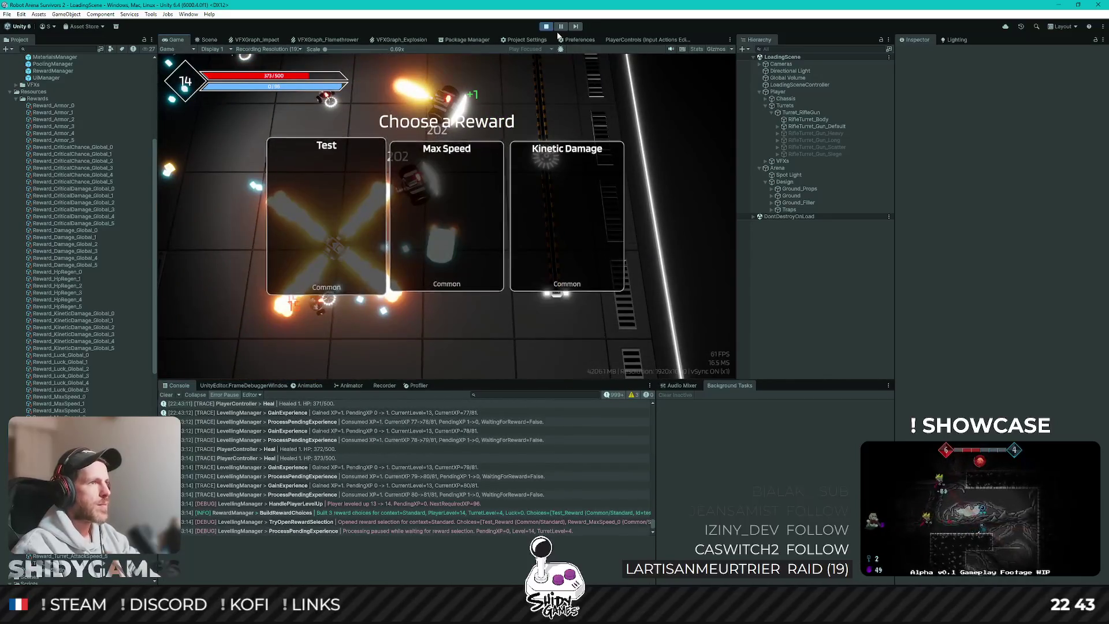
Pick the level 14 reward, then choose Pickup Magnet Range
key(Return)
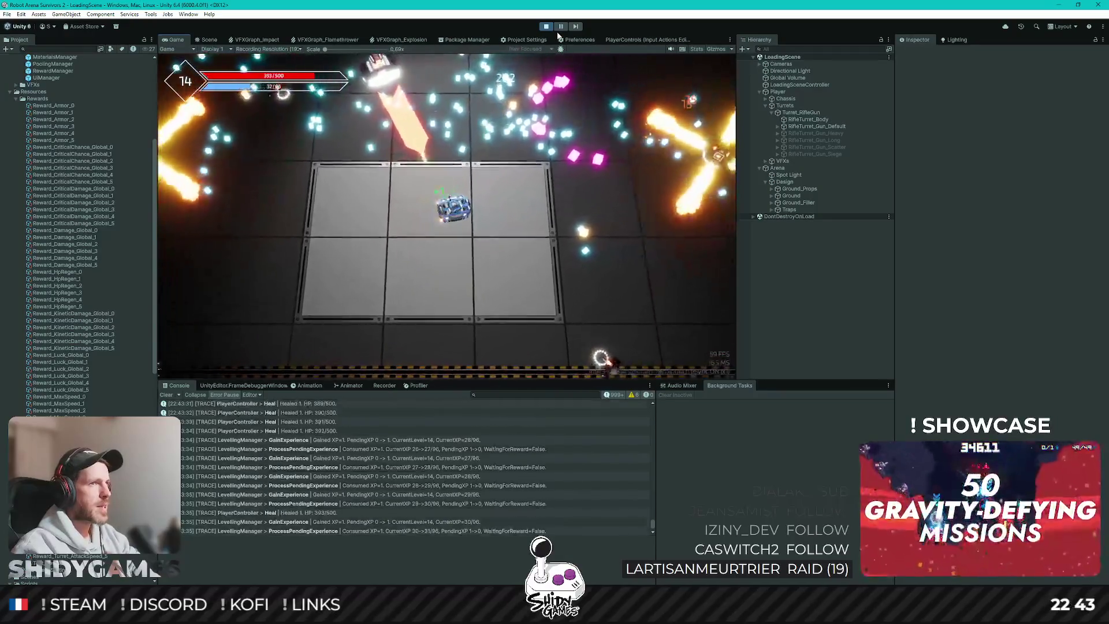
key(Right)
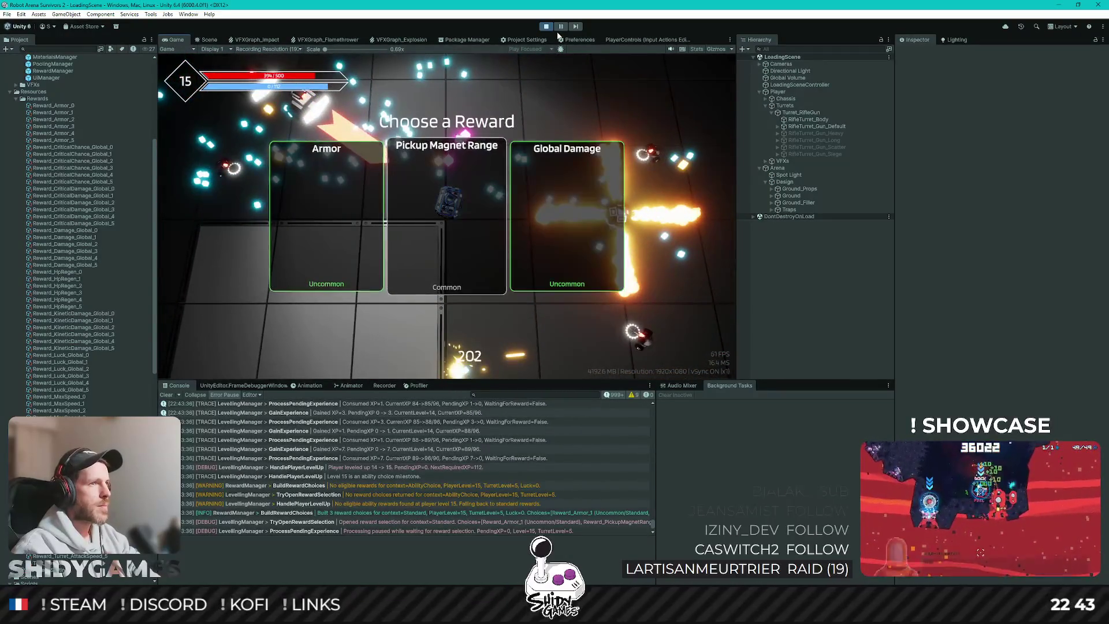
key(Return)
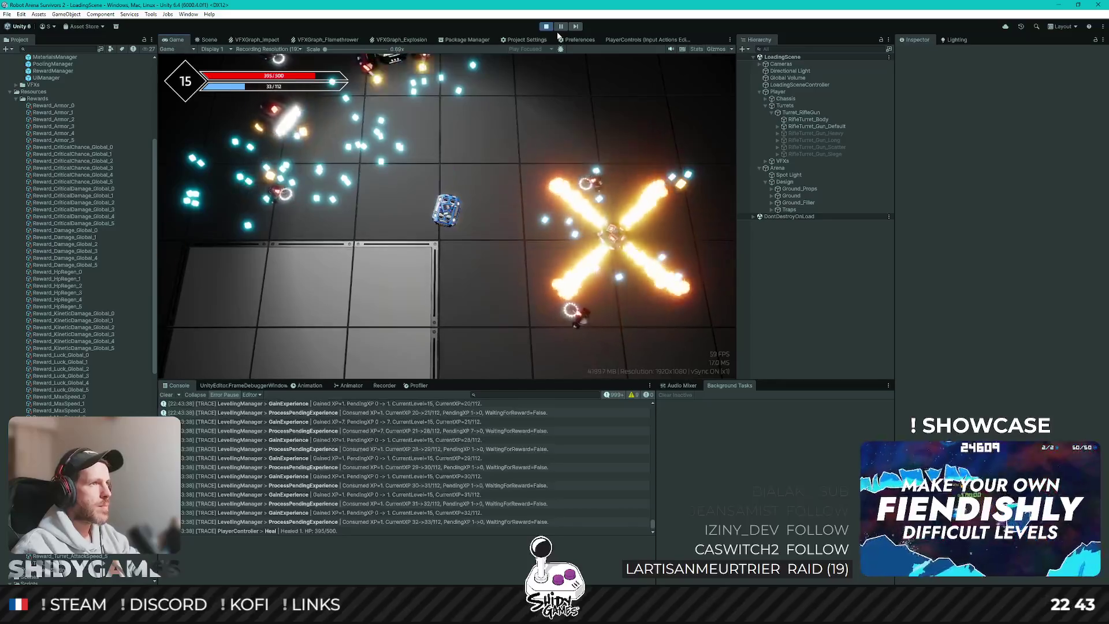
Drive the tank around the arena collecting experience to level 16, then stop play mode
key(s)
key(a)
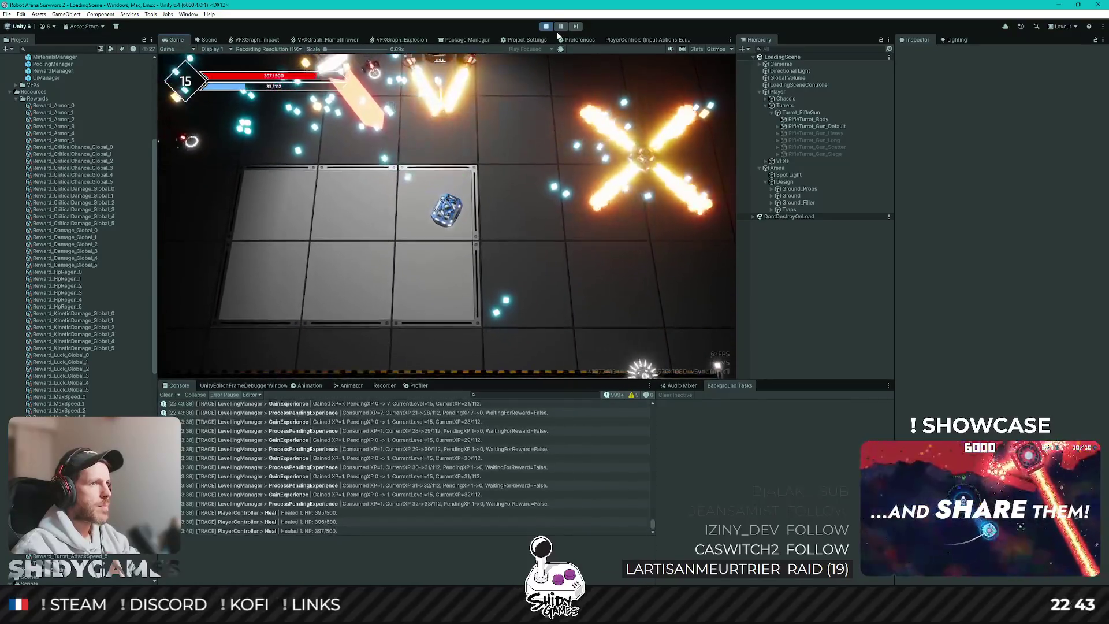
key(s)
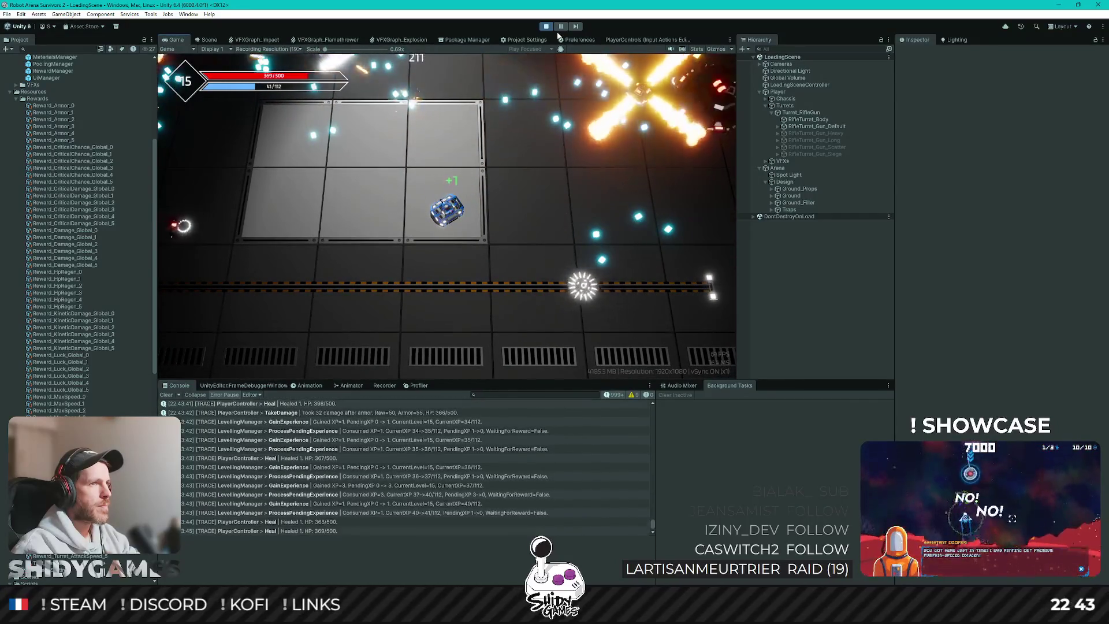
key(a)
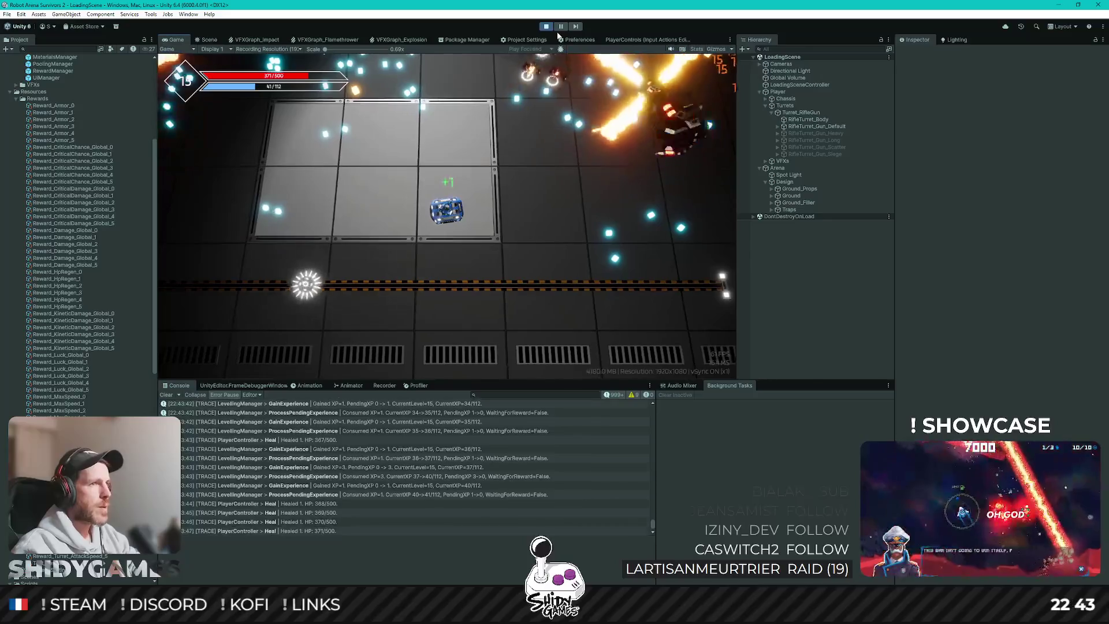
key(w)
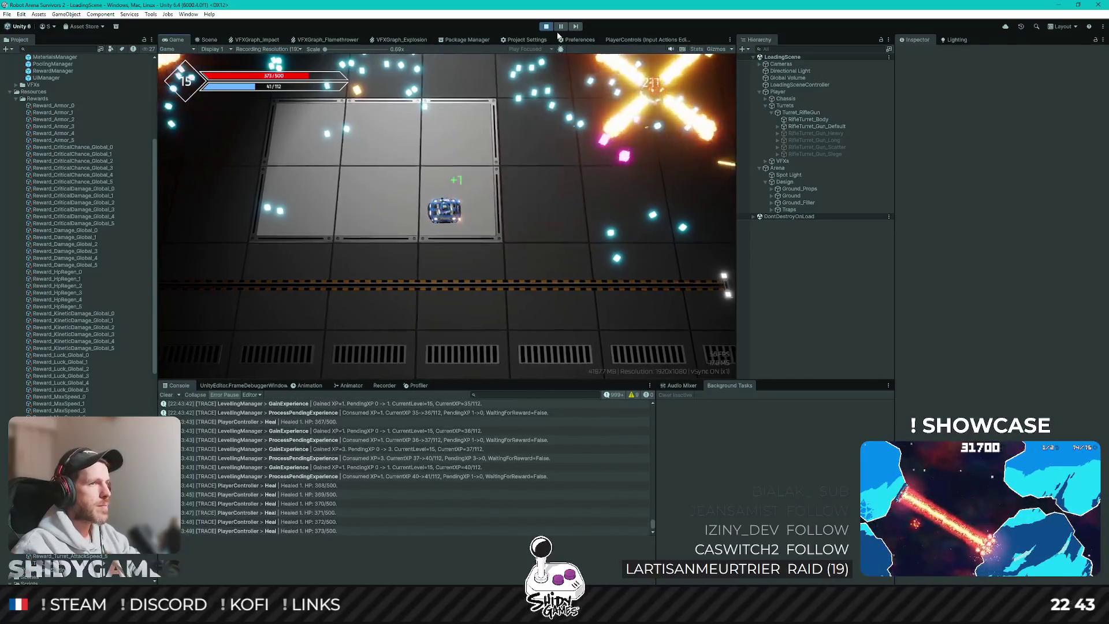
key(d)
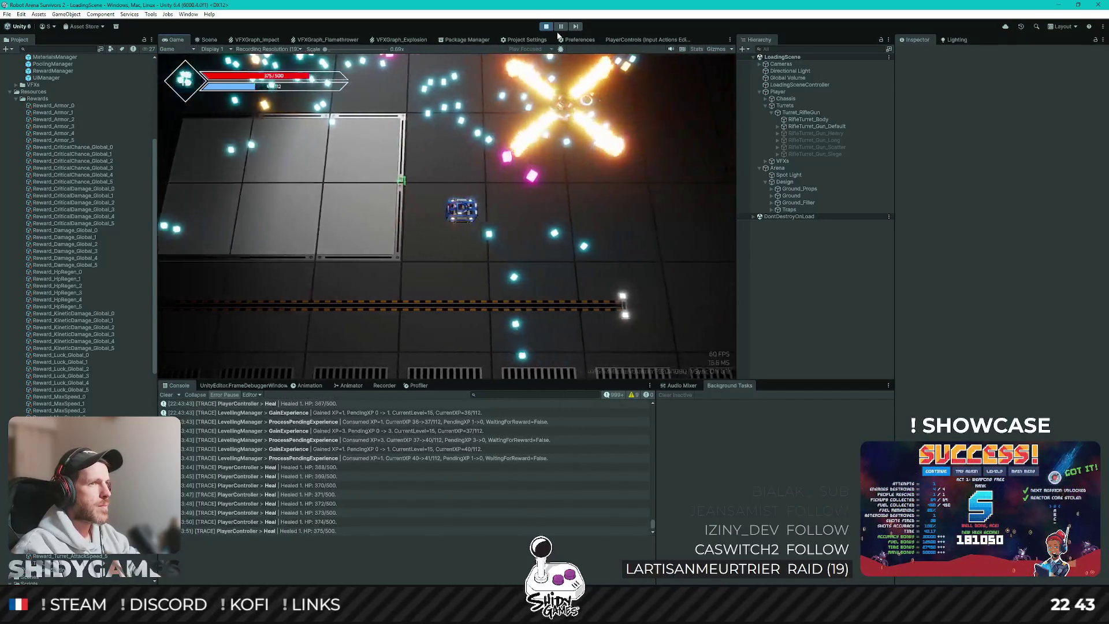
key(w)
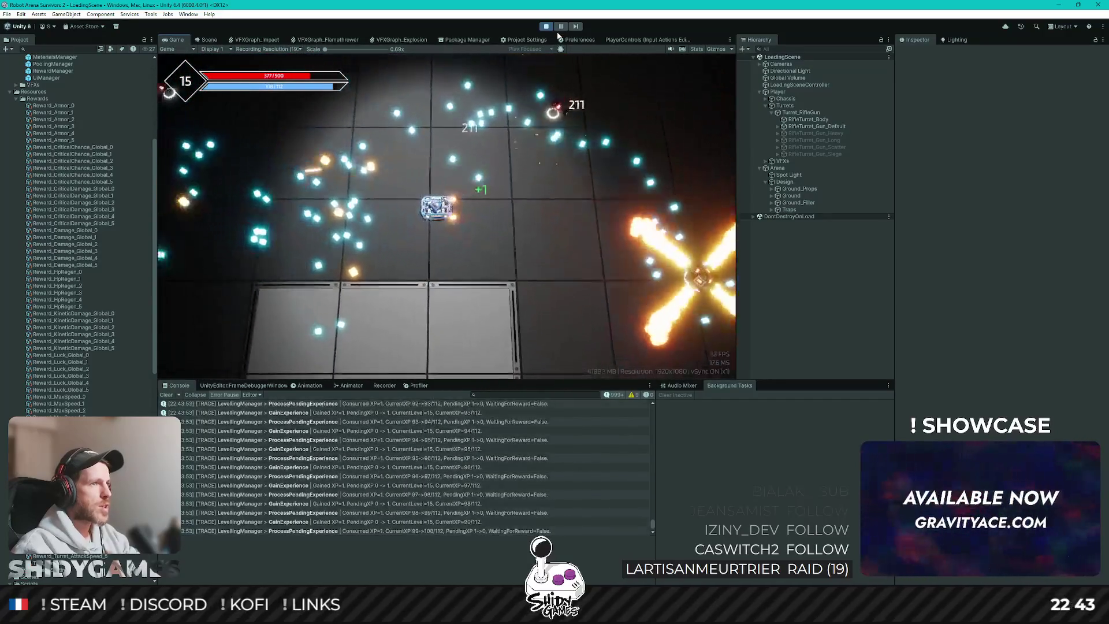
click(545, 26)
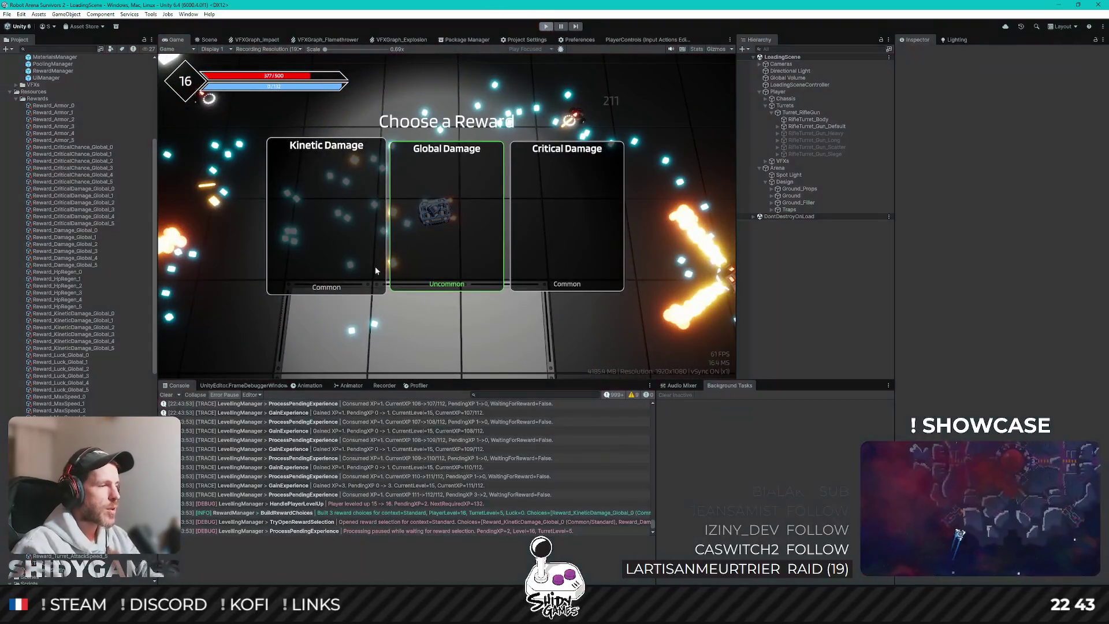
Switch to Rider and open TurretProcActionDefinition.cs by searching 'proc'
key(alt+Tab)
key(ctrl+shift+n)
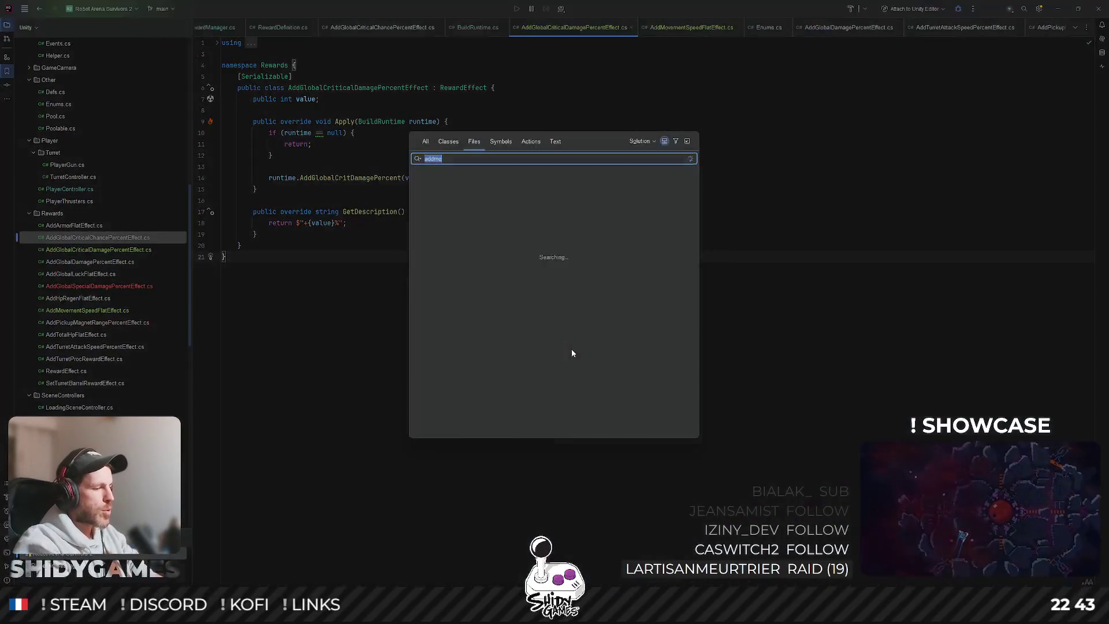
text(proc)
key(Down)
key(Down)
key(Down)
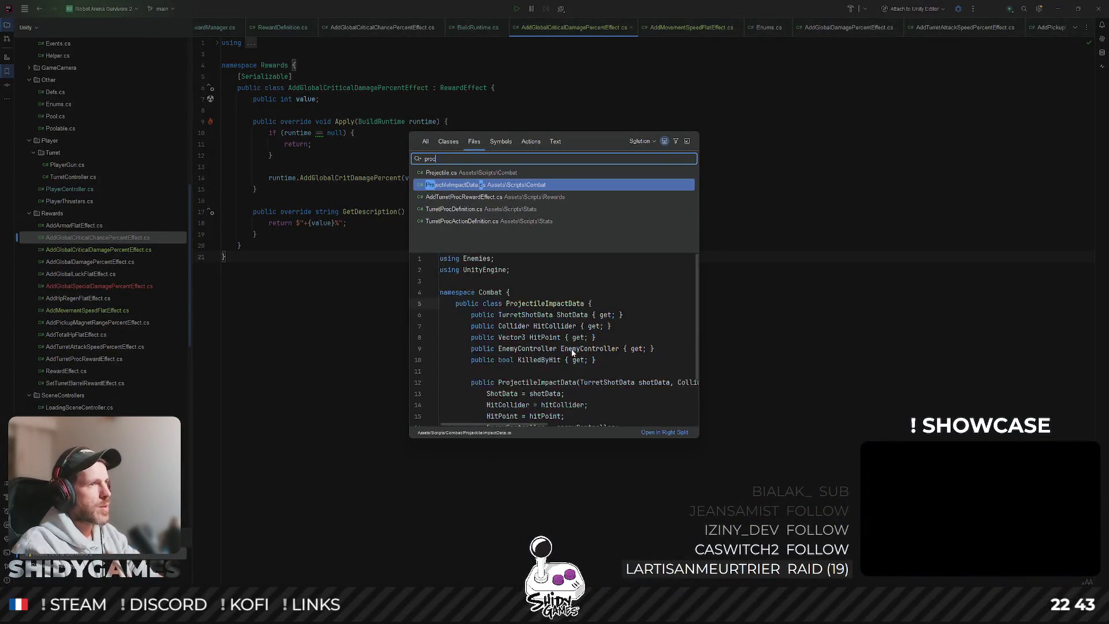
key(Down)
key(Return)
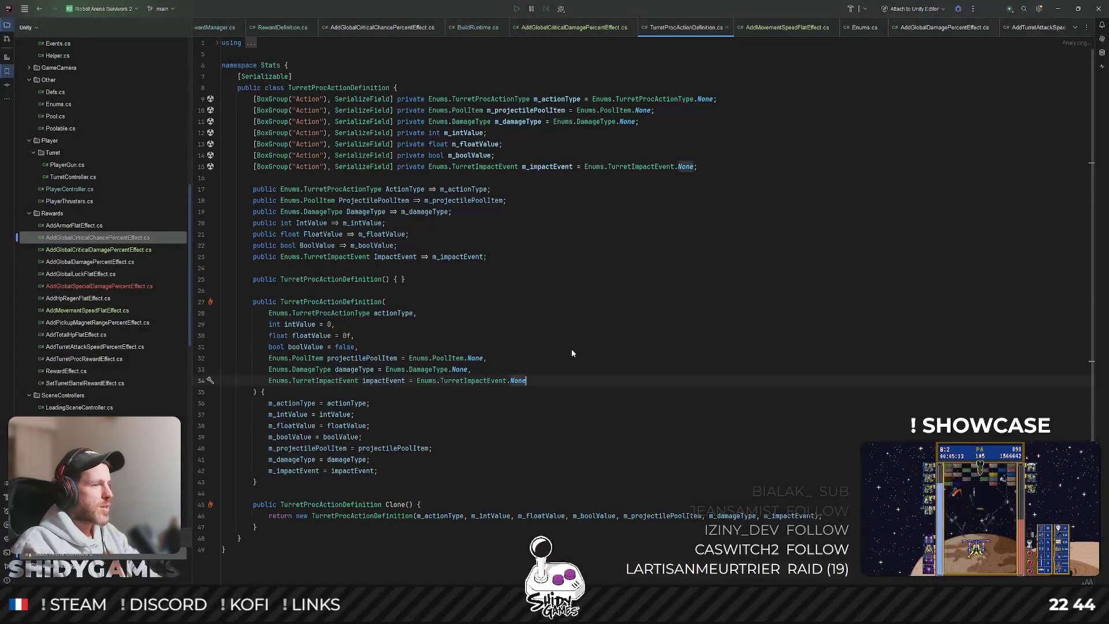
Reformat all of TurretProcActionDefinition.cs and save it
click(601, 291)
scroll(601, 299, down, 1)
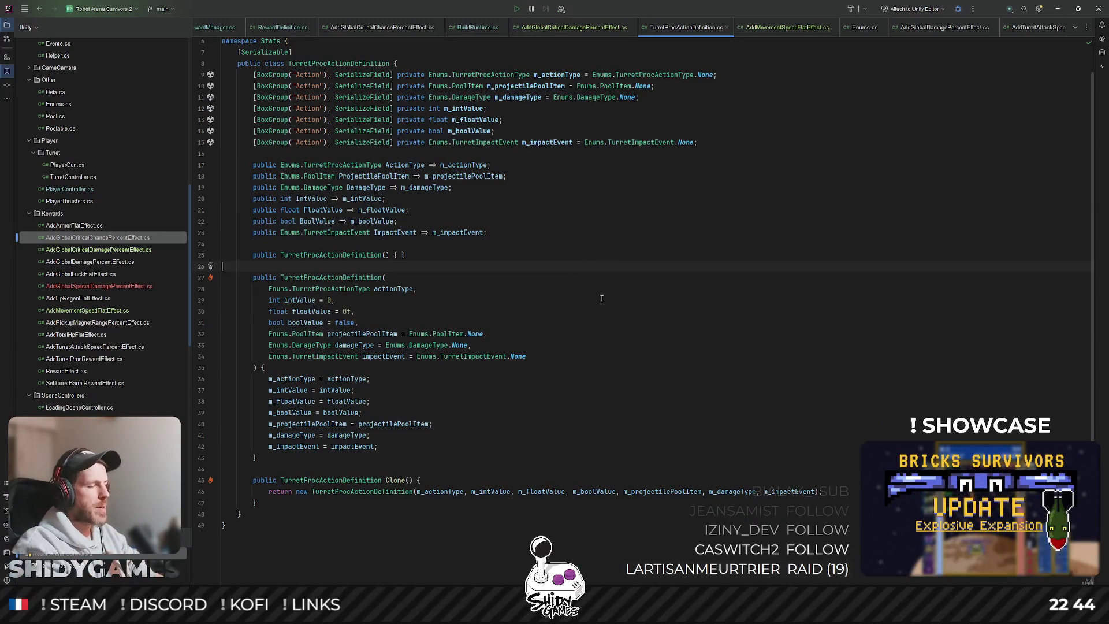
key(ctrl+a)
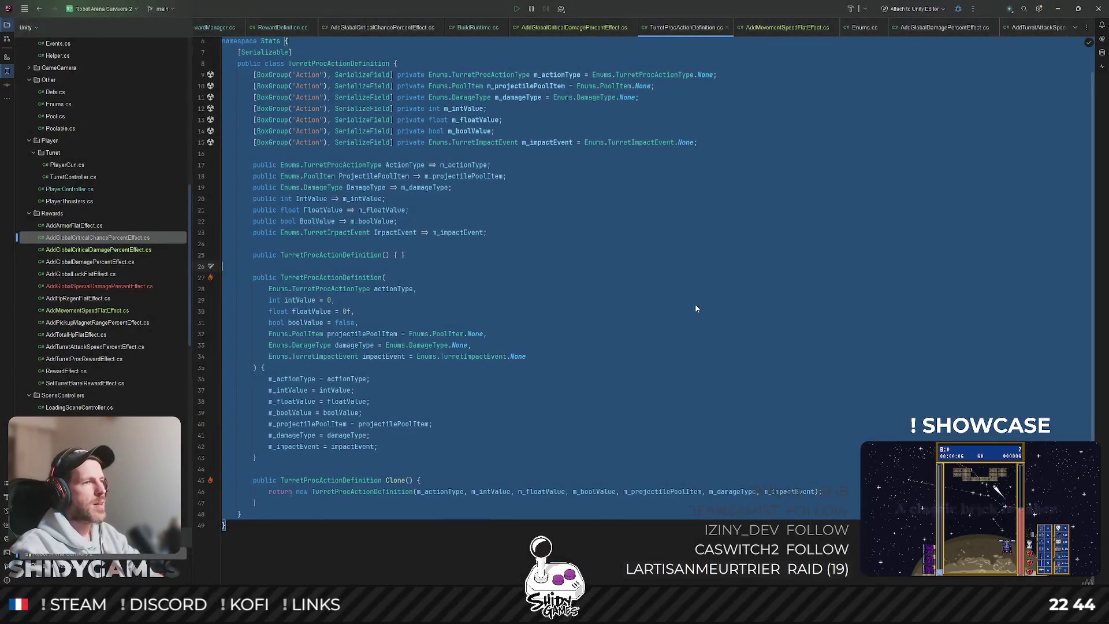
right_click(695, 303)
click(769, 310)
key(alt+Return)
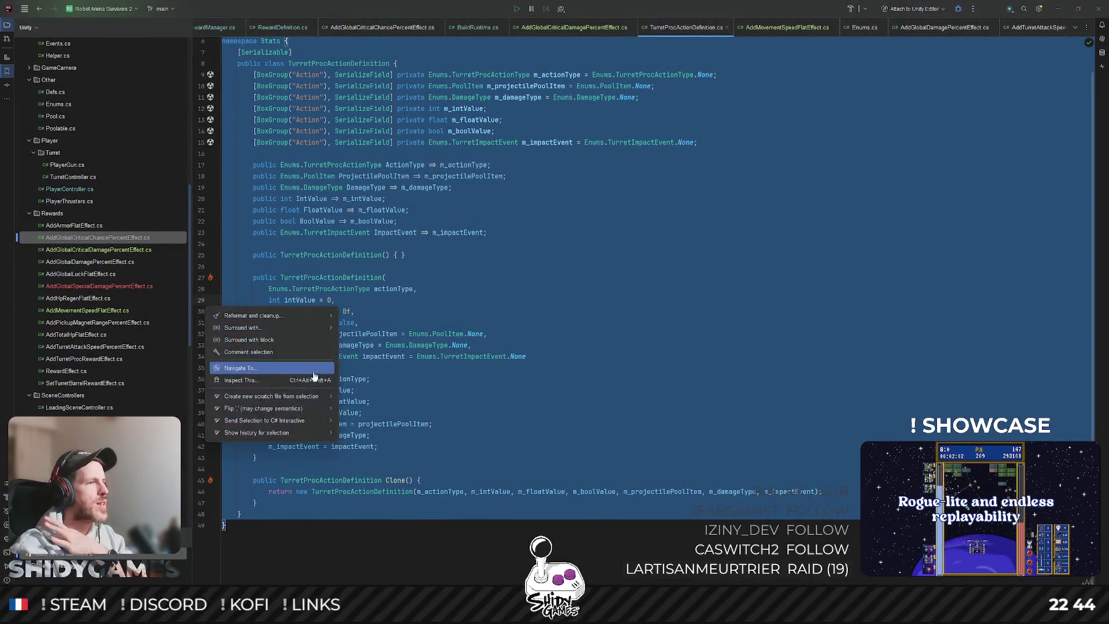
mouse_move(271, 315)
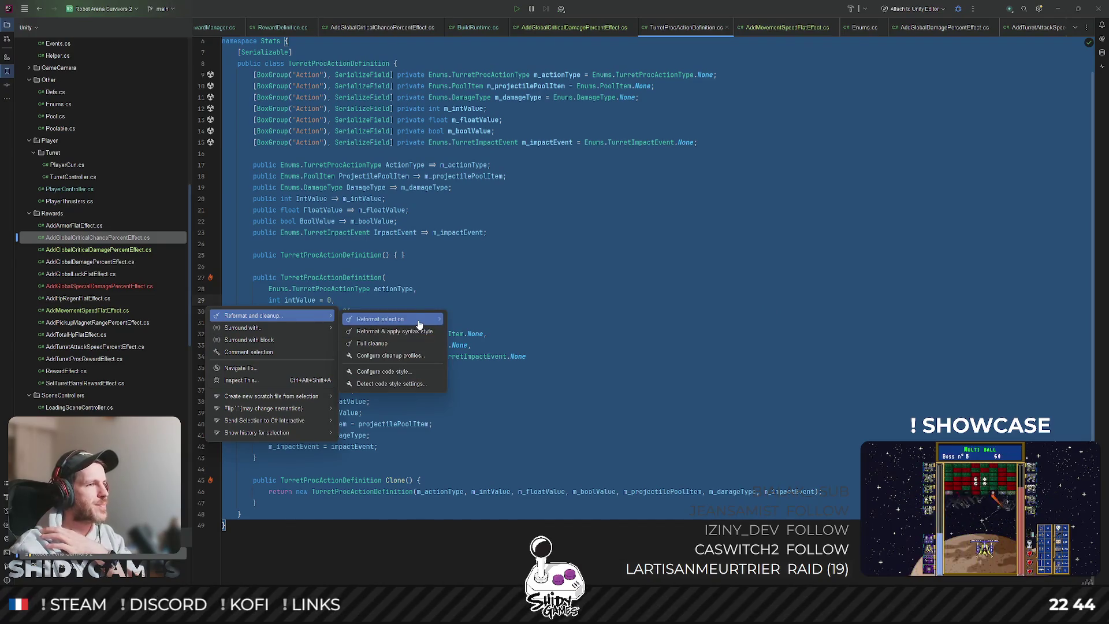
mouse_move(415, 319)
click(486, 334)
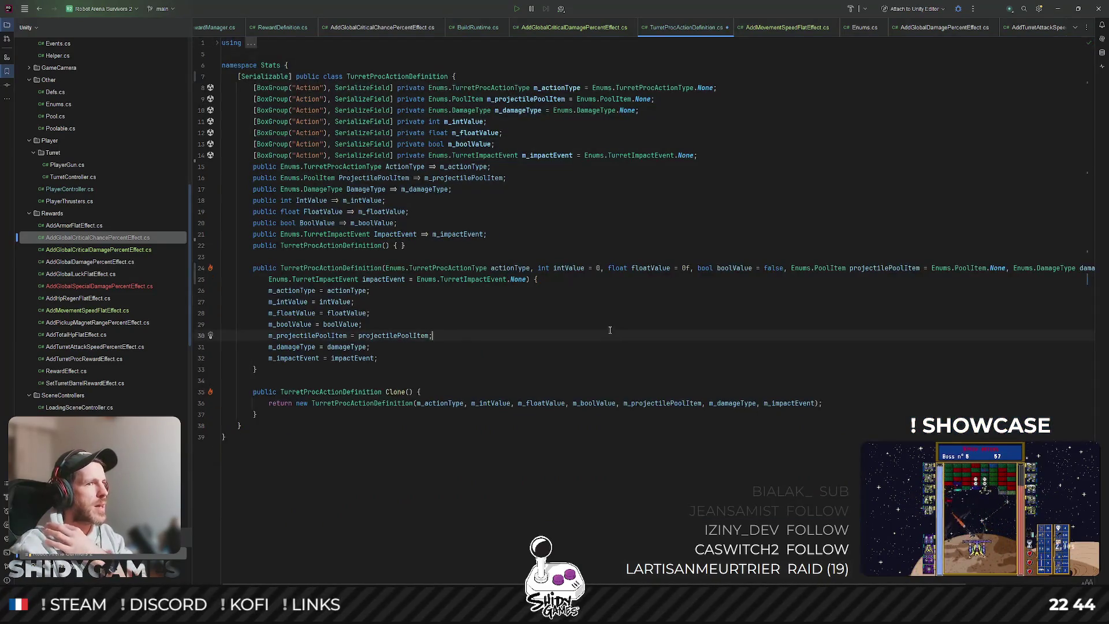
click(635, 315)
key(ctrl+s)
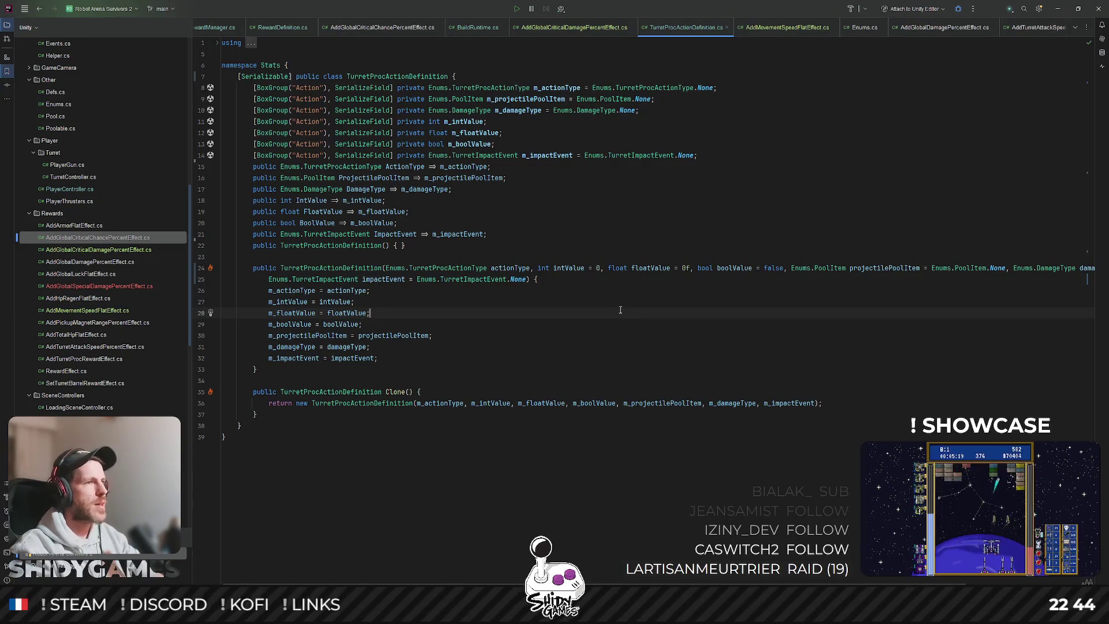
Review the reformatted constructor, then open TurretProcDefinition.cs from file search
click(570, 210)
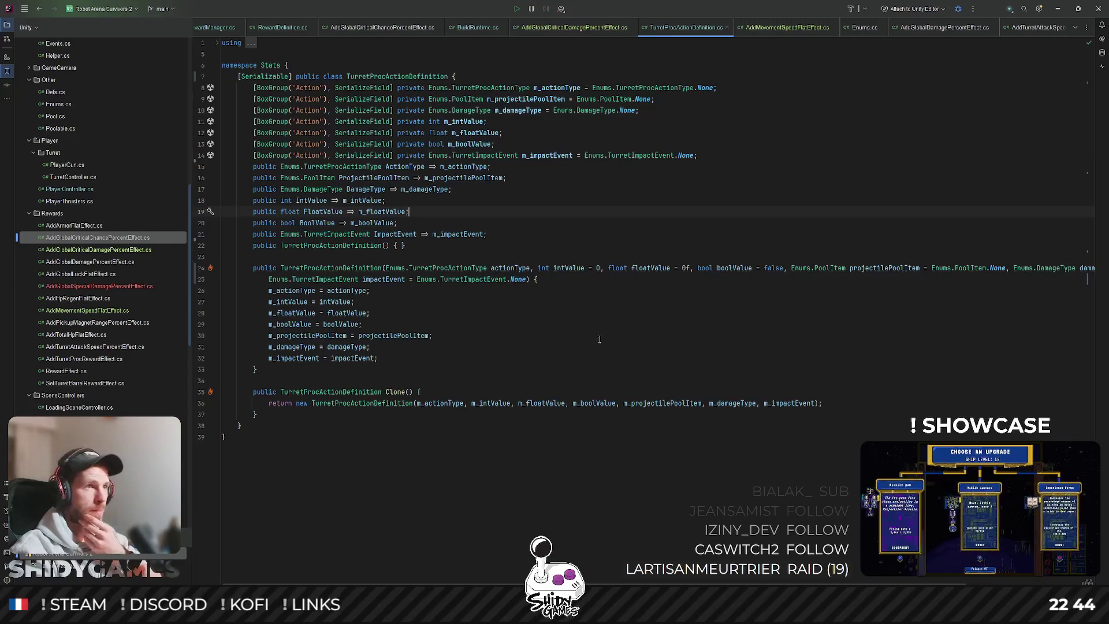
key(alt+Down)
key(alt+Down)
key(alt+Down)
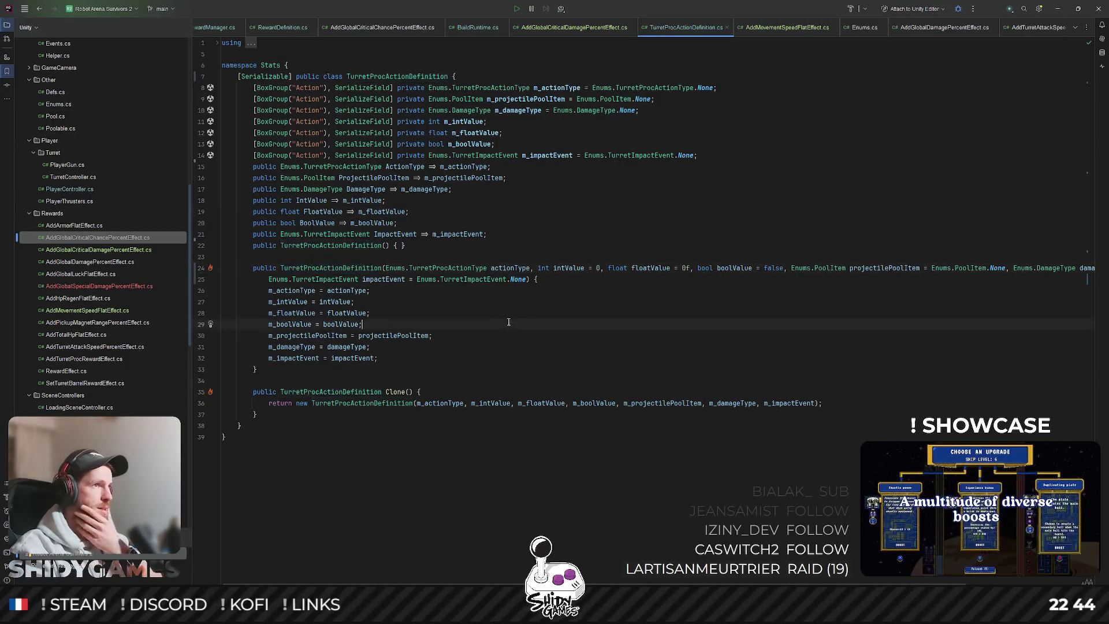
click(514, 339)
key(ctrl+shift+n)
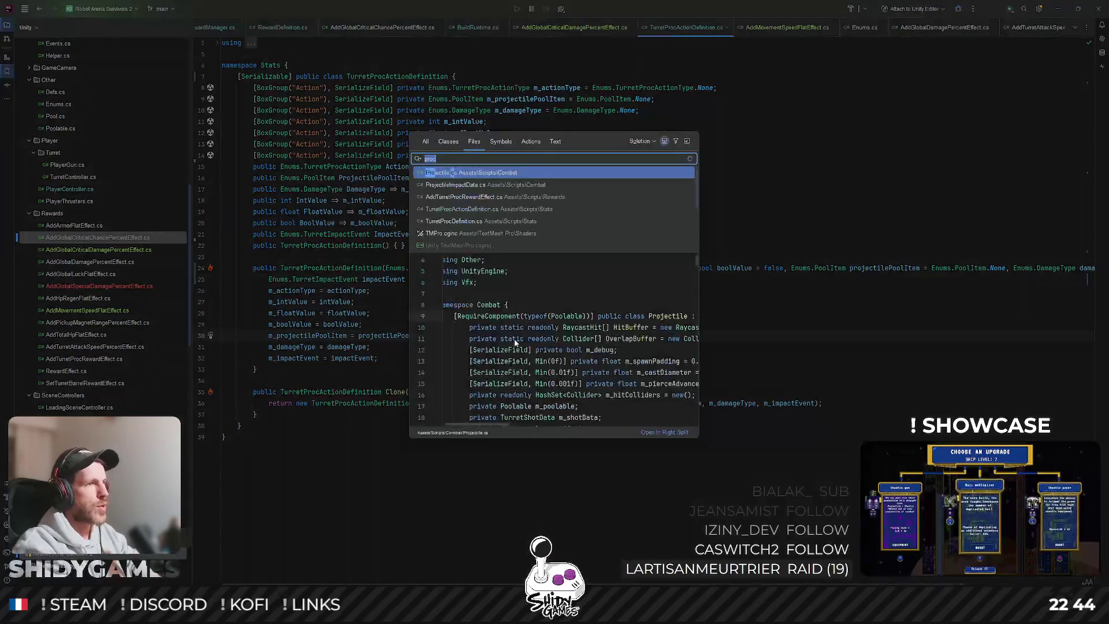
key(Down)
key(Down)
key(Down)
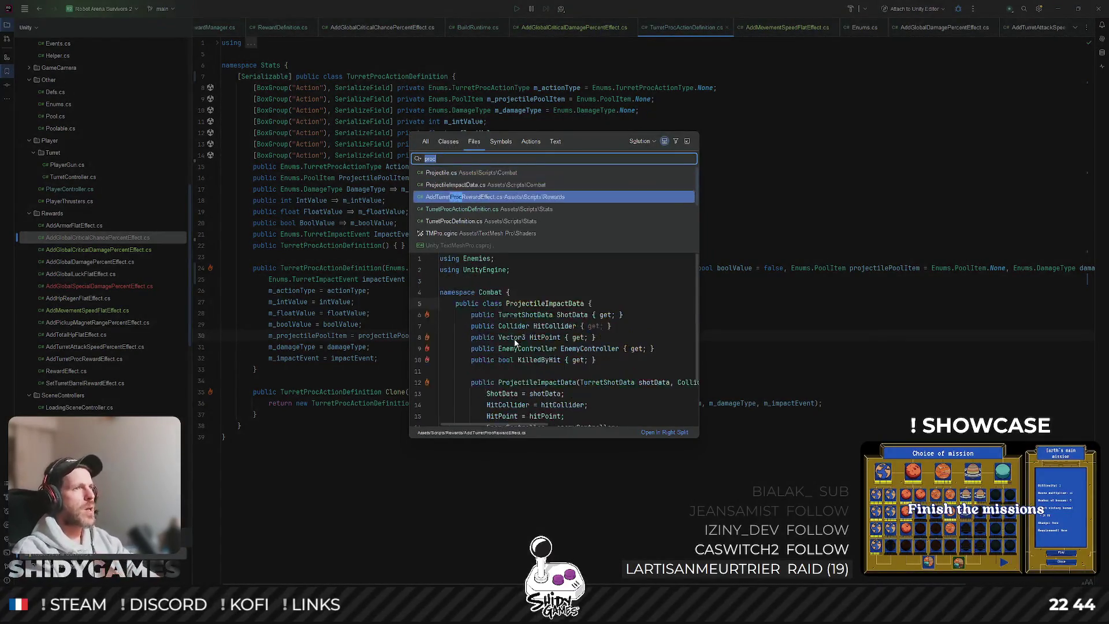
key(Return)
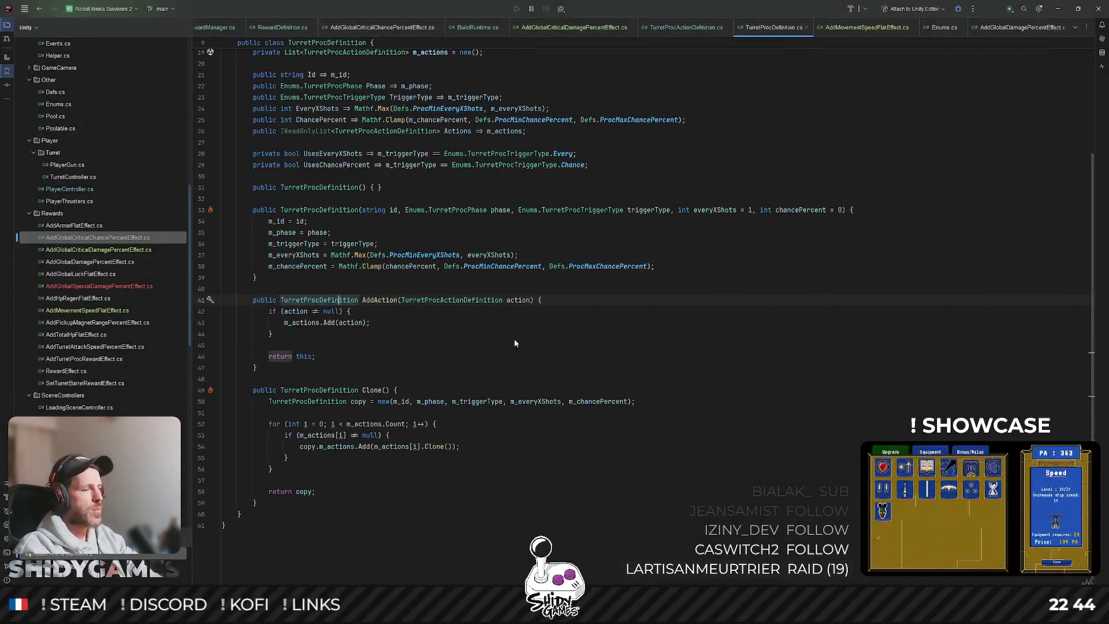
Reformat all of TurretProcDefinition.cs
key(ctrl+a)
key(ctrl+shift+n)
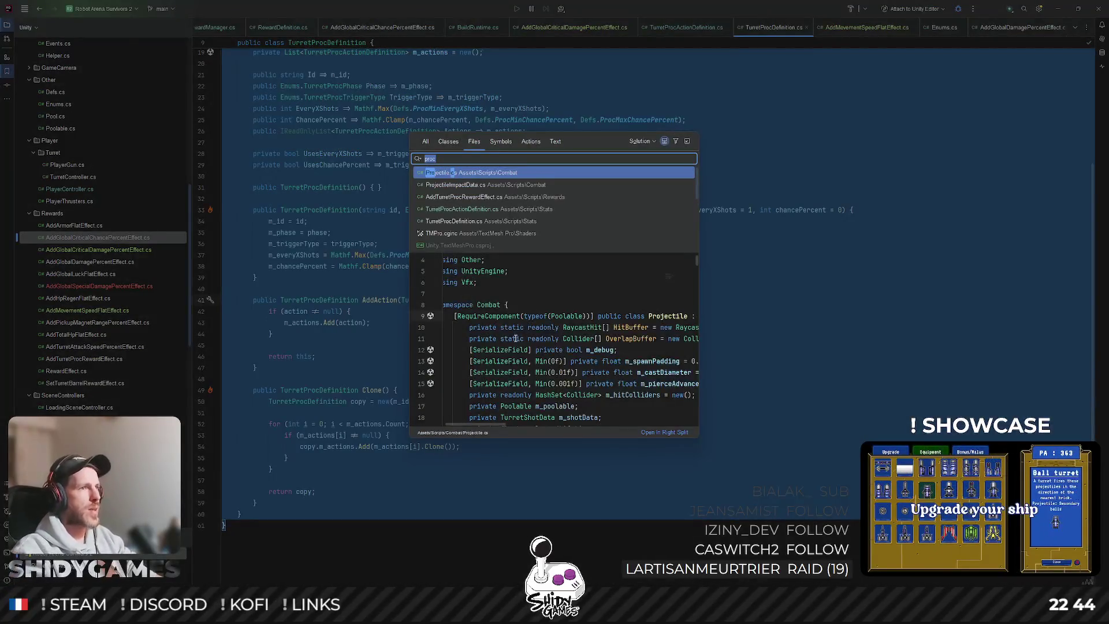
key(Escape)
right_click(516, 342)
click(567, 311)
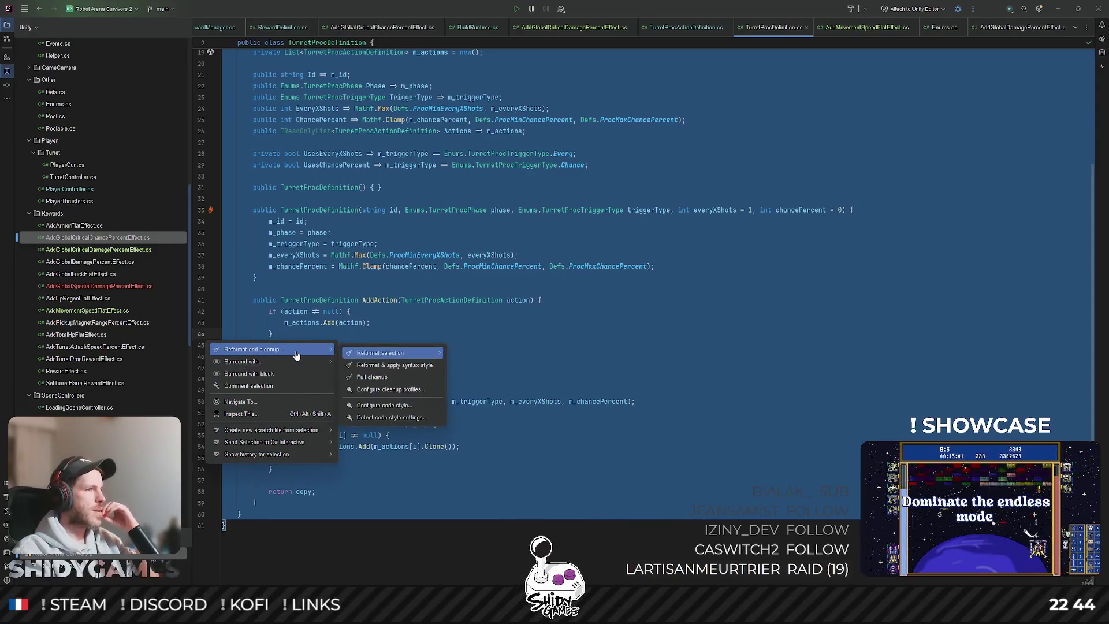
mouse_move(296, 352)
mouse_move(396, 353)
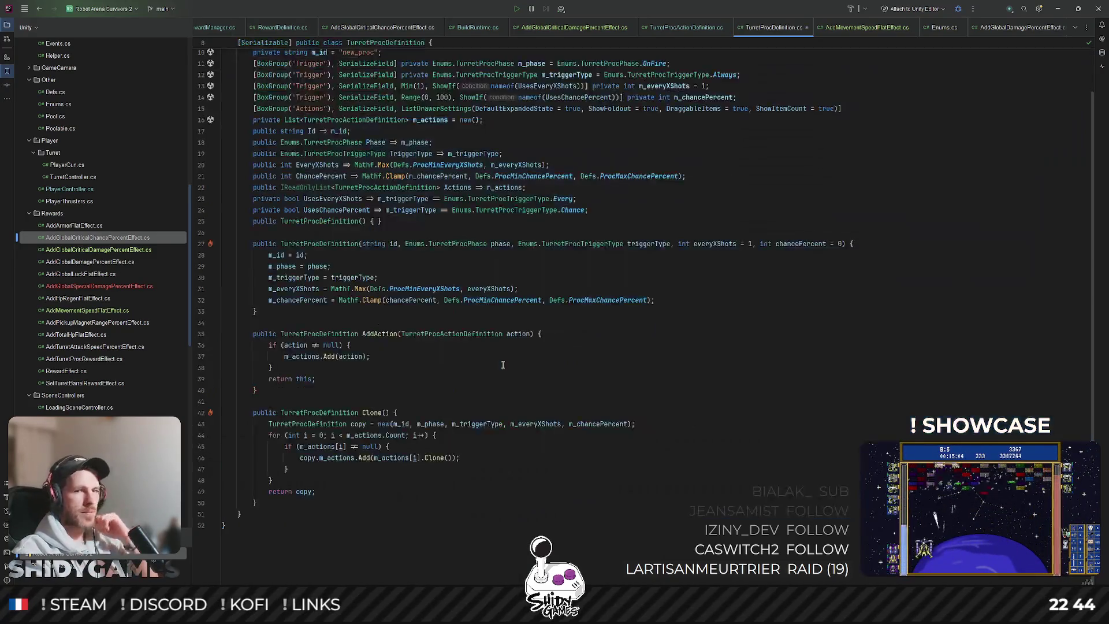
click(491, 365)
Inspect the Id info attribute and the default id new_proc in TurretProcDefinition.cs
scroll(634, 323, up, 2)
scroll(791, 243, down, 2)
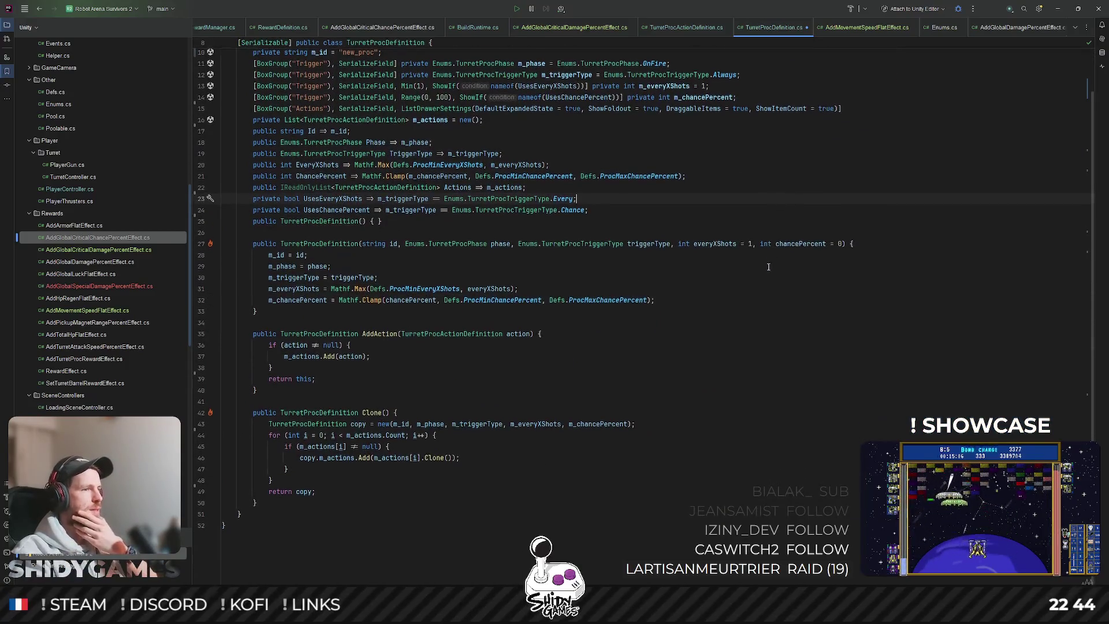
scroll(768, 267, up, 2)
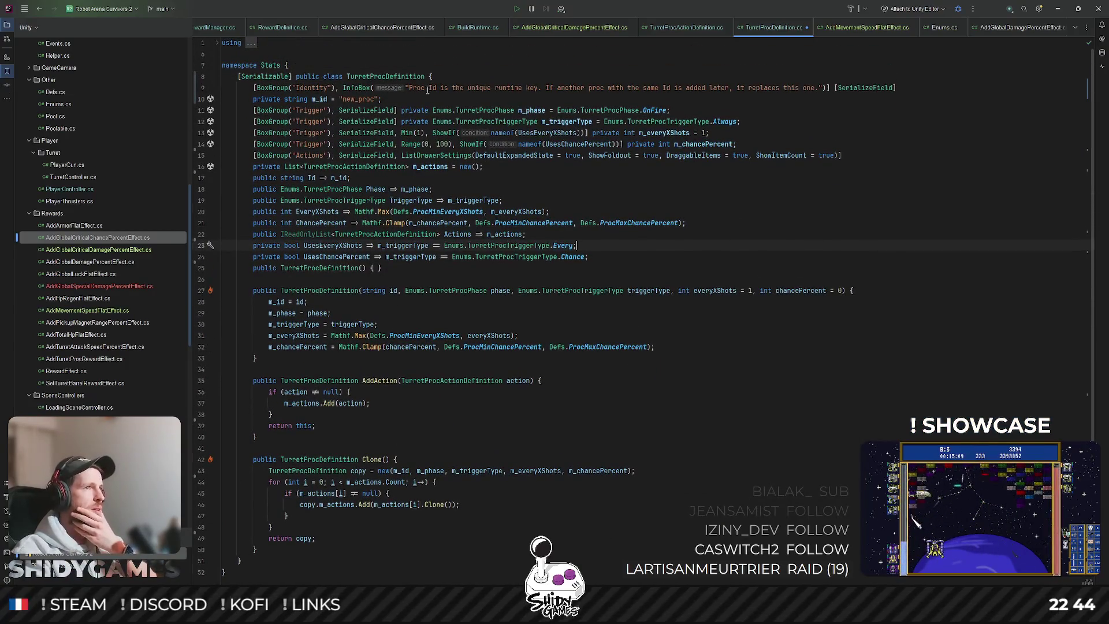
drag(416, 88, 729, 86)
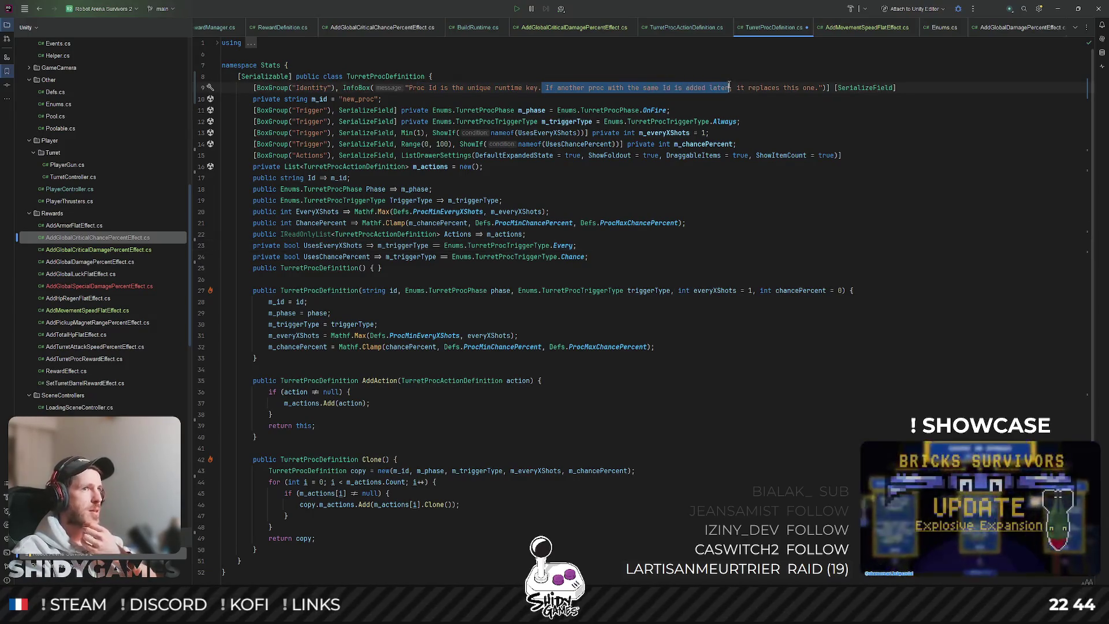
triple_click(749, 86)
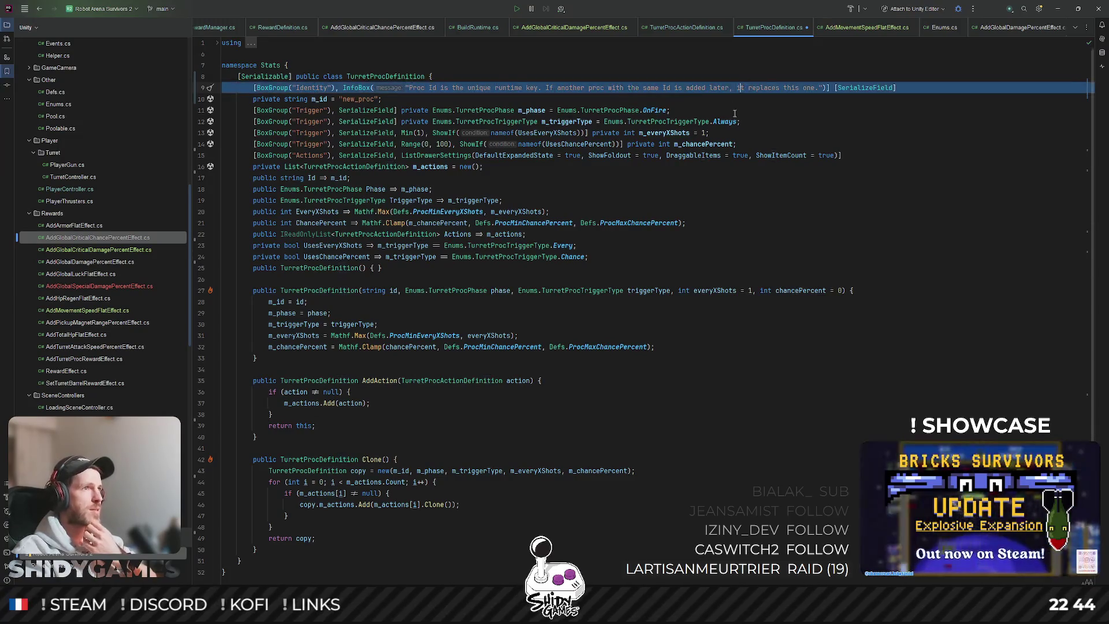
double_click(359, 99)
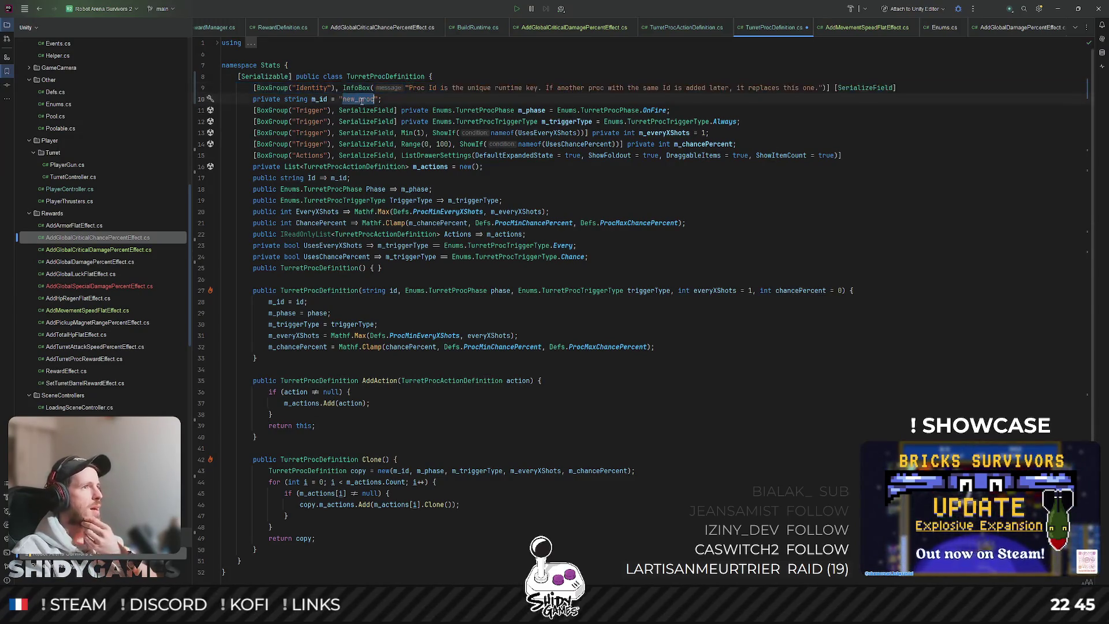
click(806, 211)
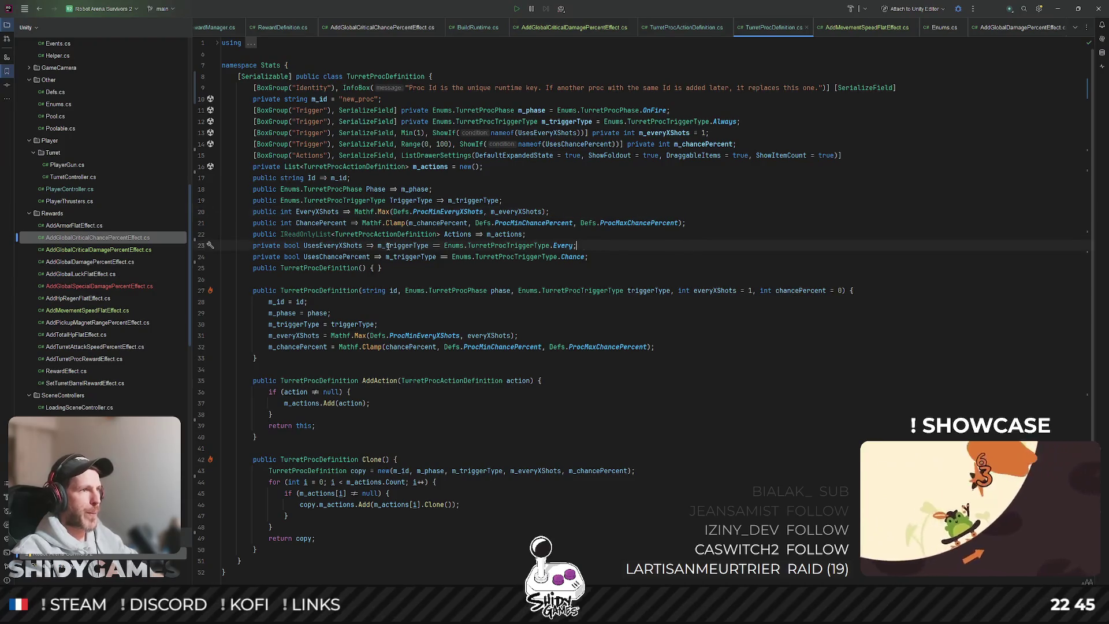
Rename the UsesEveryXShots property to UsesEvery
click(336, 246)
key(F2)
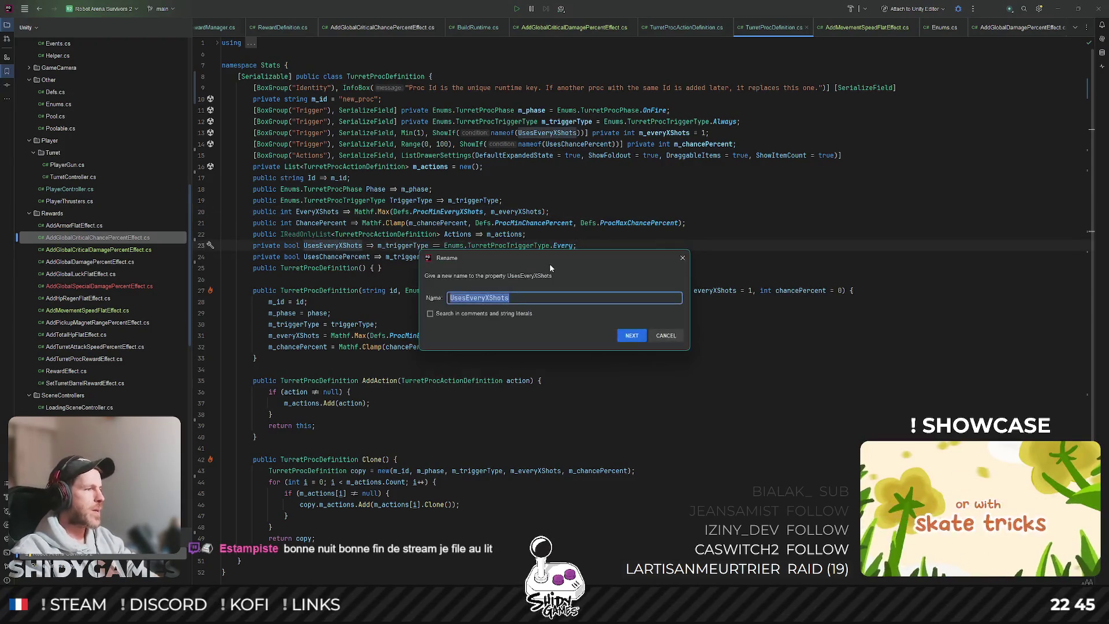
key(End)
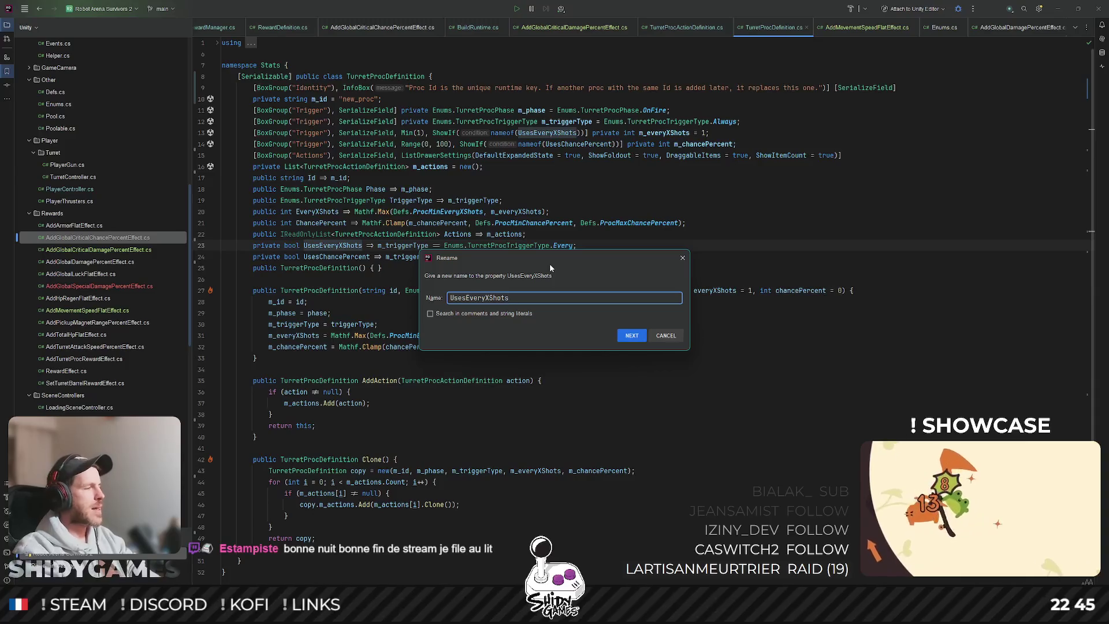
key(BackSpace)
key(BackSpace)
key(BackSpace)
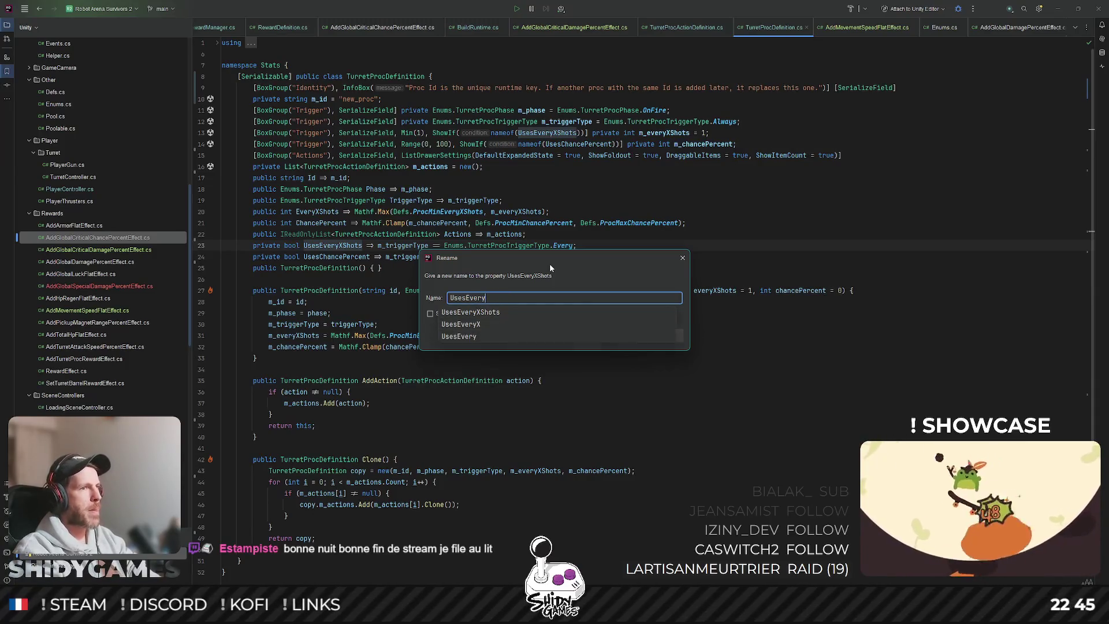
key(Return)
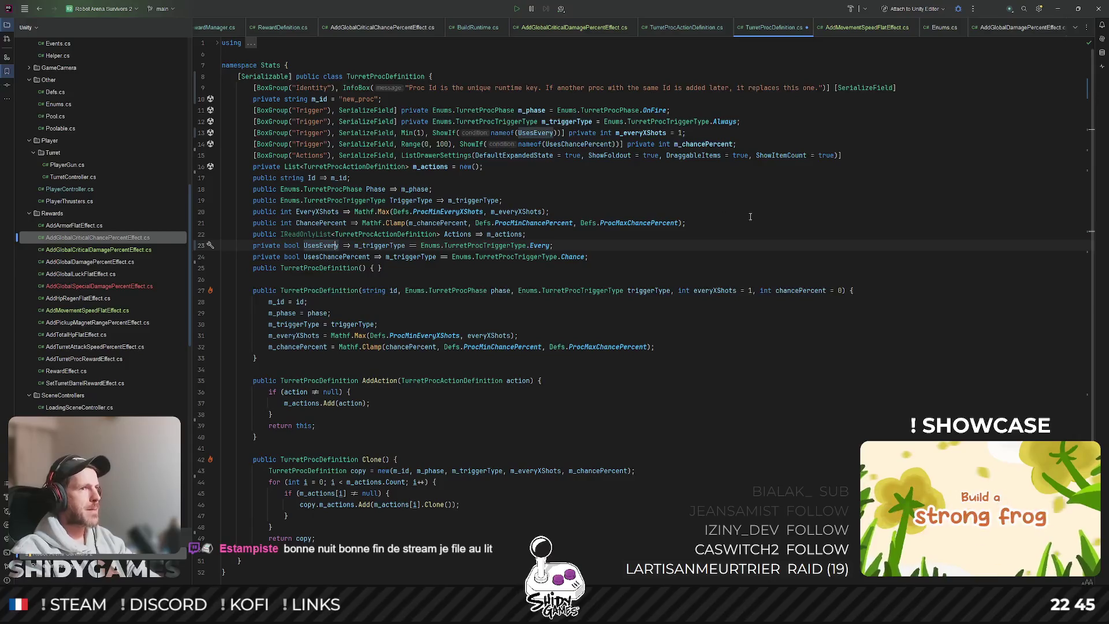
Review lines 18–20 of the proc code, then return to the Unity editor
click(701, 185)
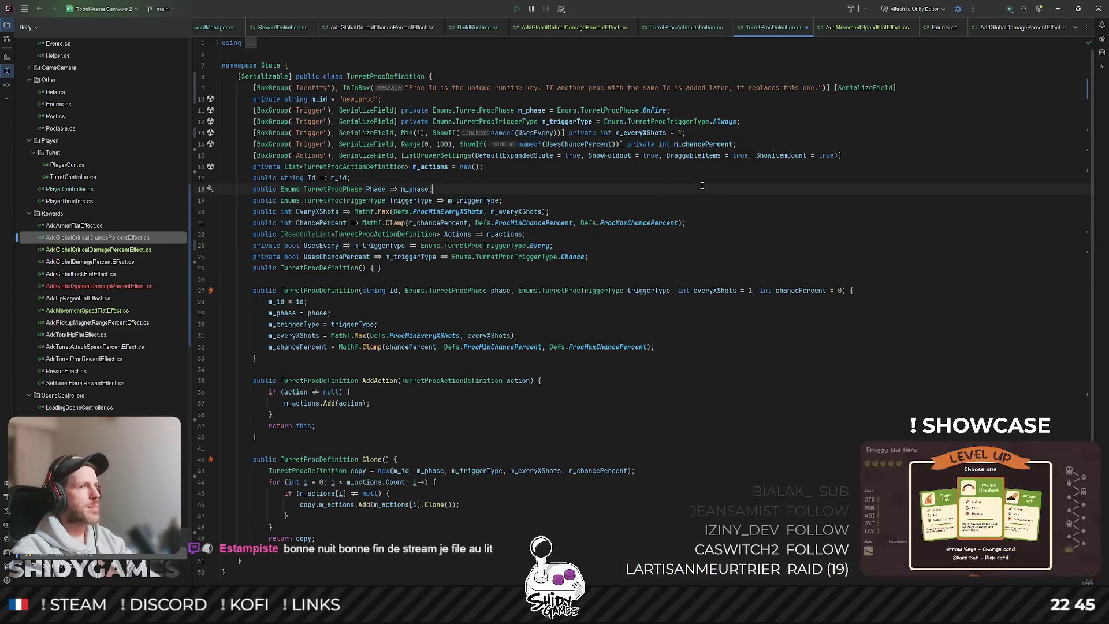
click(713, 206)
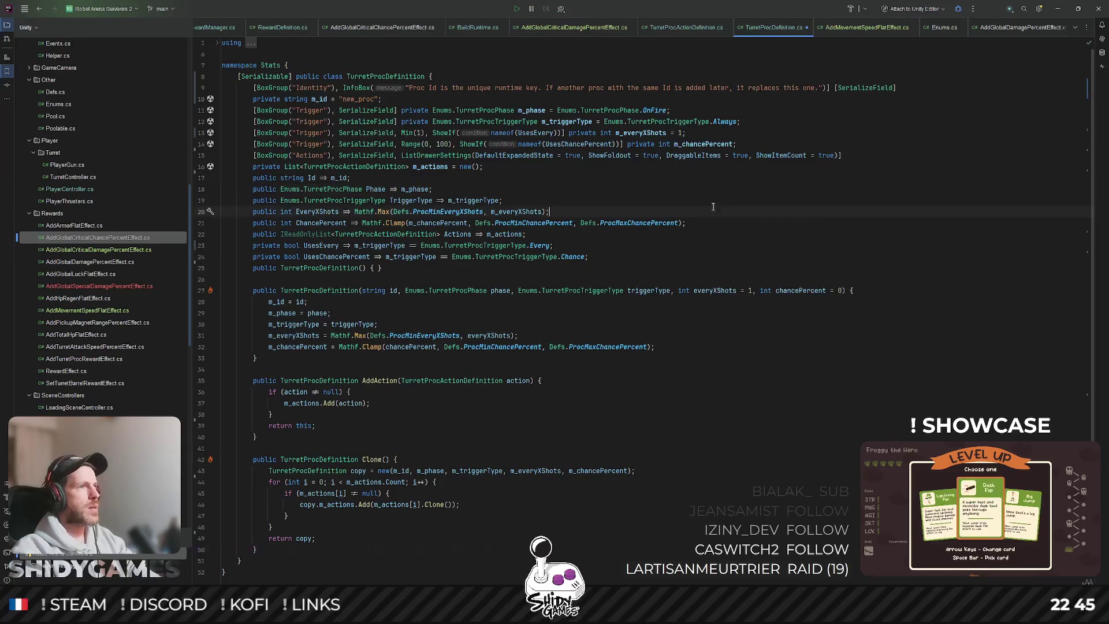
click(795, 197)
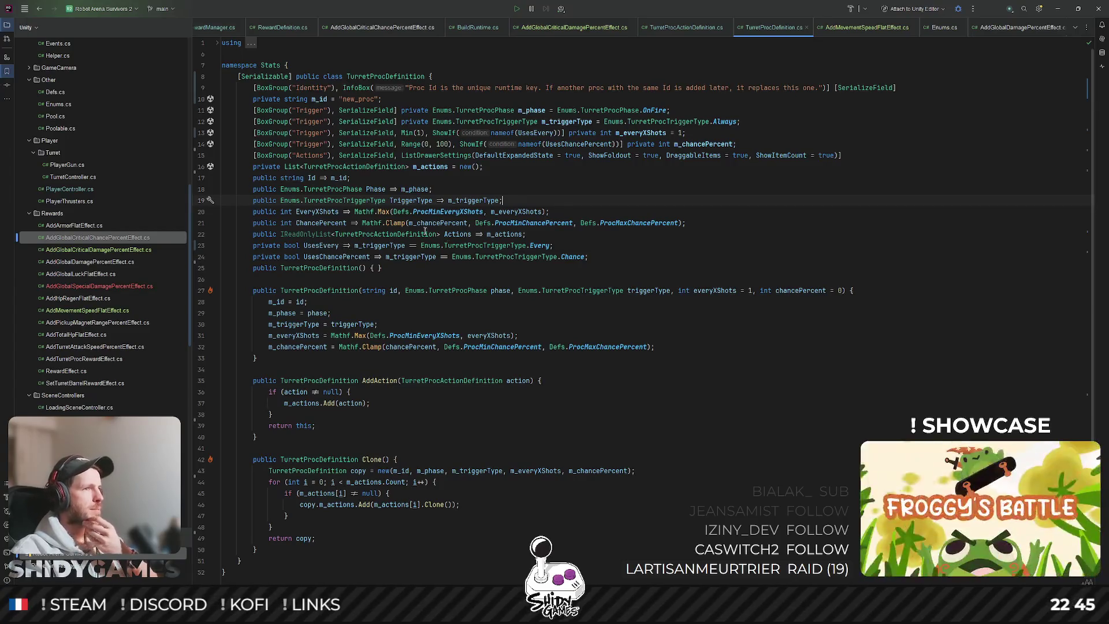
mouse_move(458, 235)
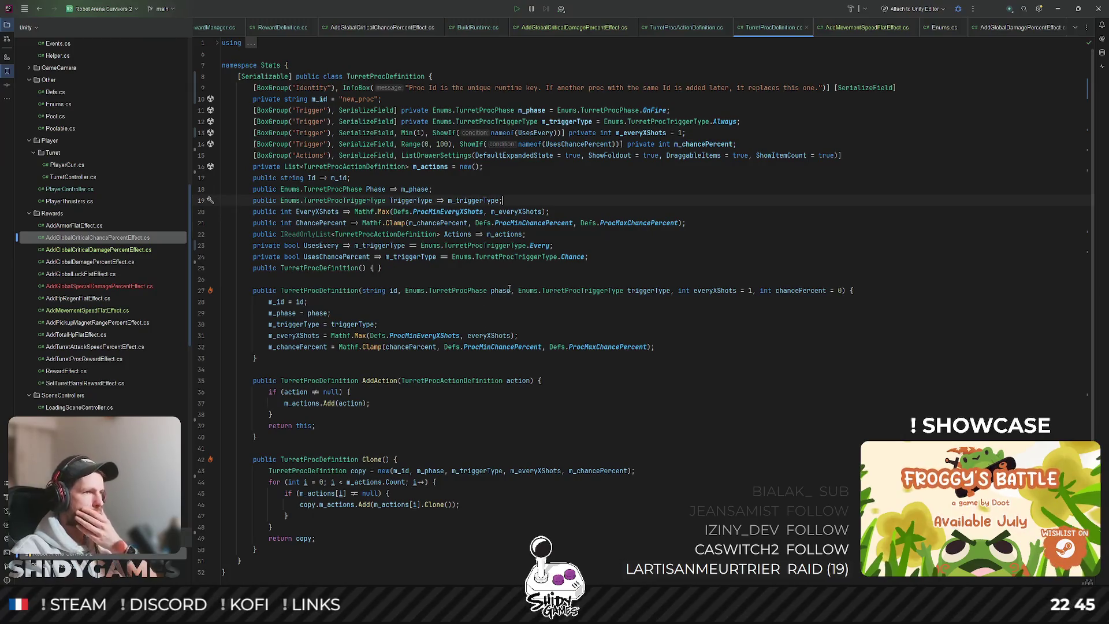
mouse_move(509, 288)
scroll(497, 291, down, 2)
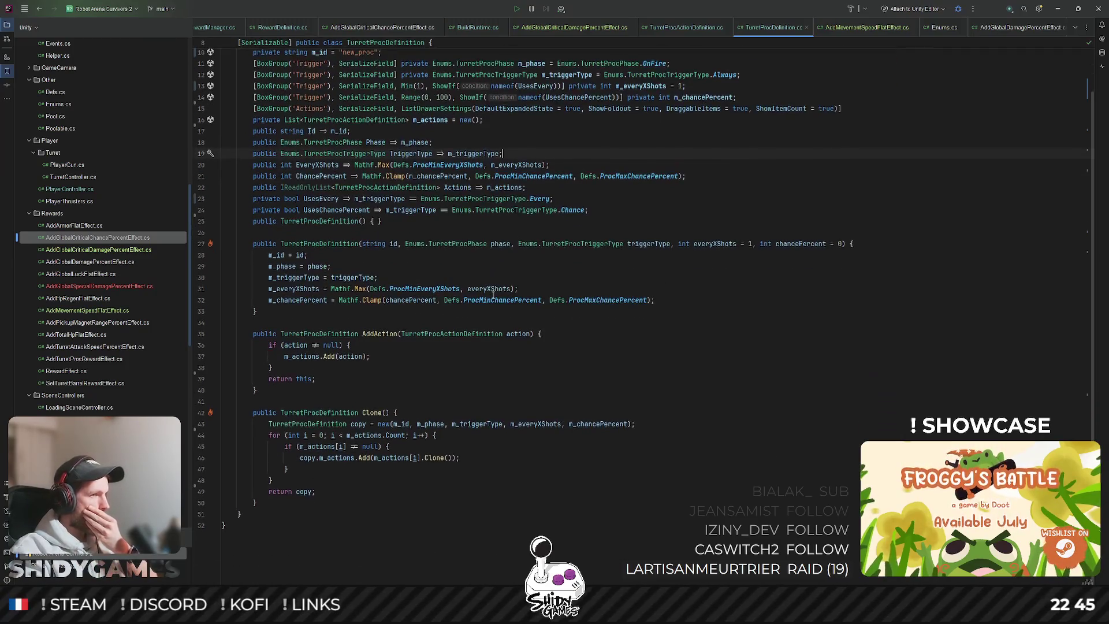
scroll(496, 295, up, 2)
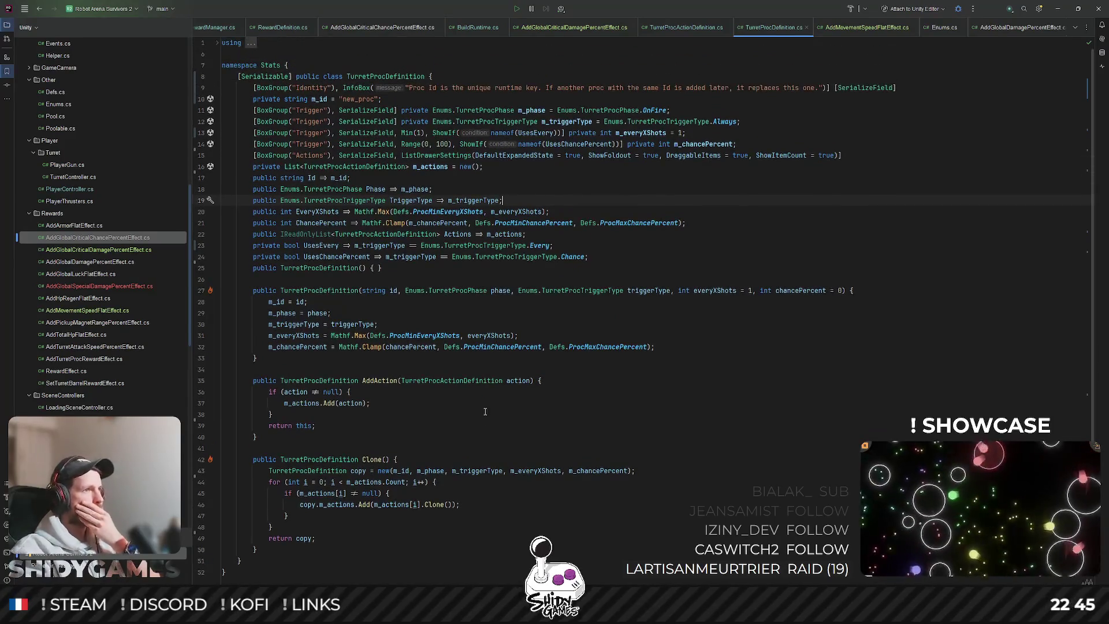
mouse_move(601, 133)
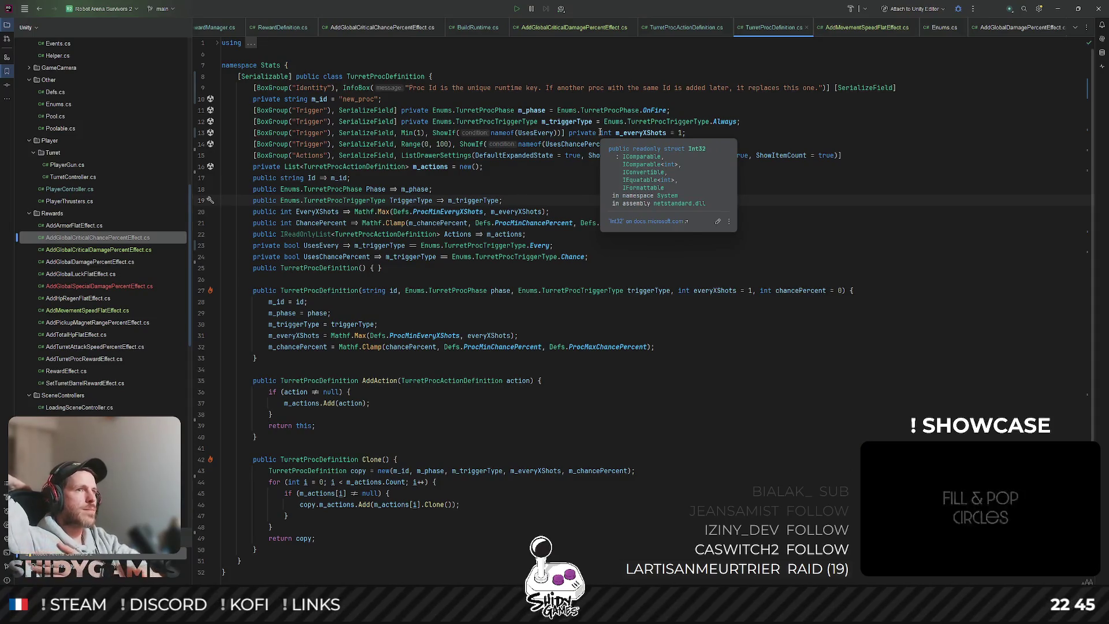
click(1057, 9)
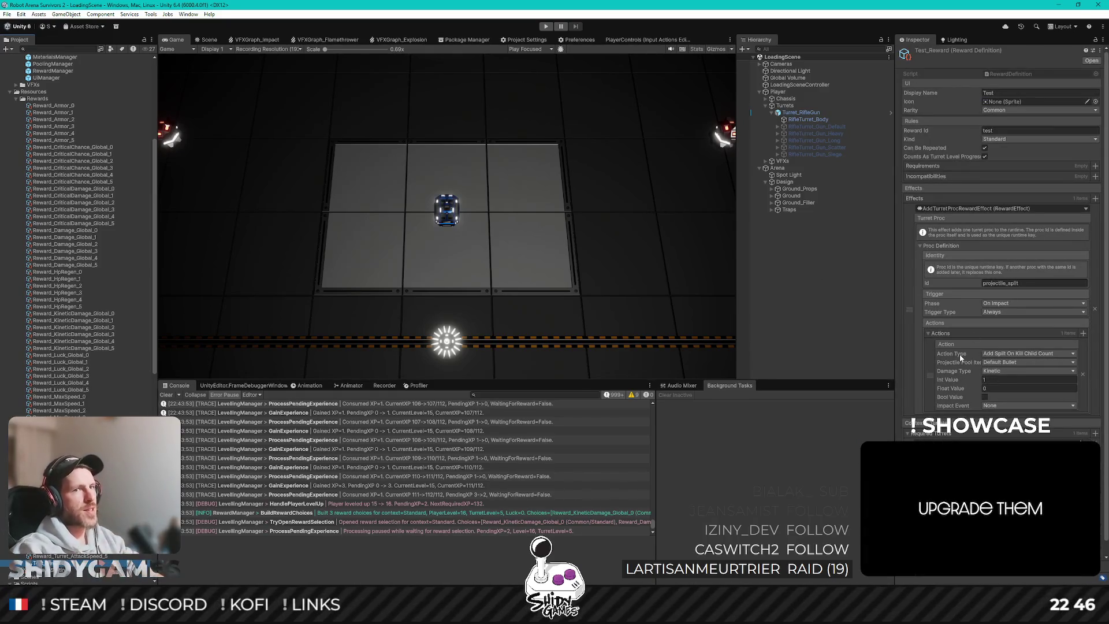
Switch from Unity back to TurretProcDefinition.cs in Rider
key(alt+Tab)
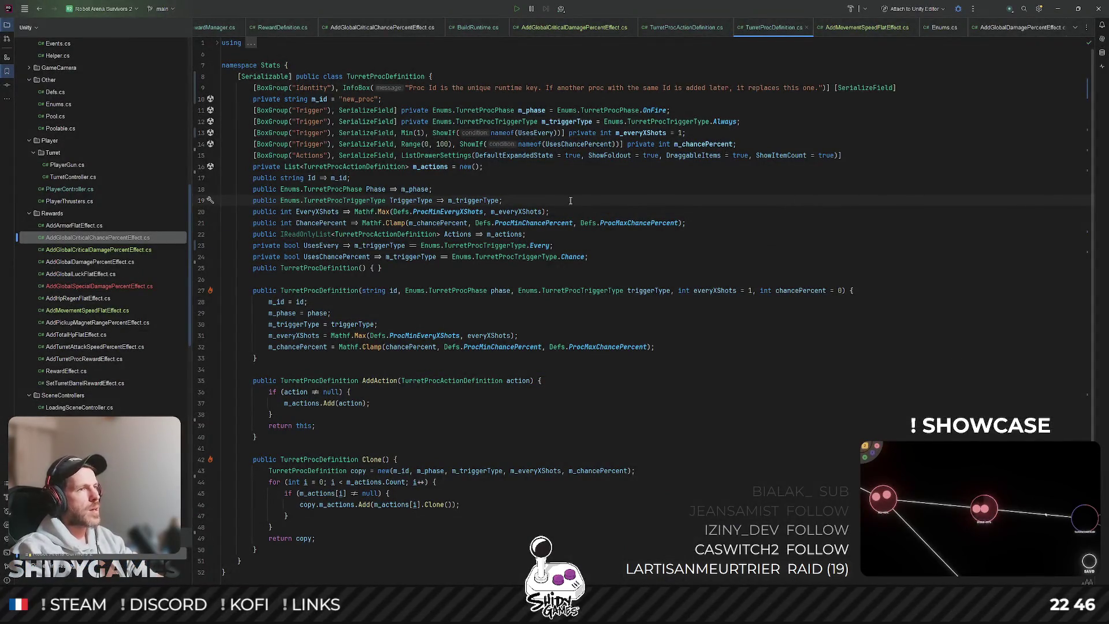
Open Enums.cs through Rider's file search
key(ctrl+f)
text(actiontype)
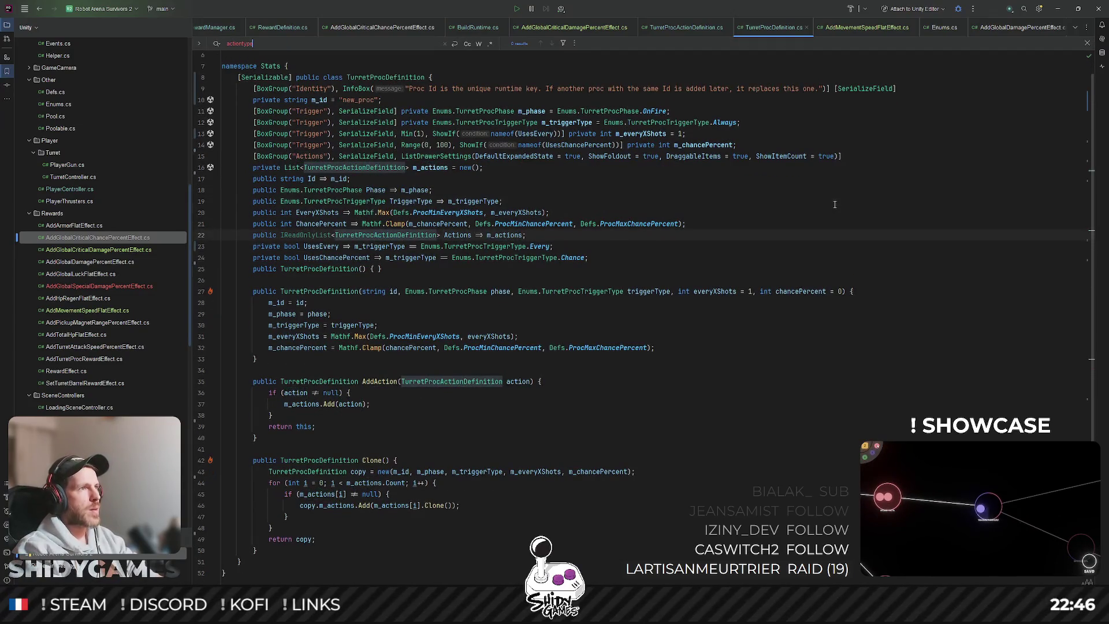
key(ctrl+BackSpace)
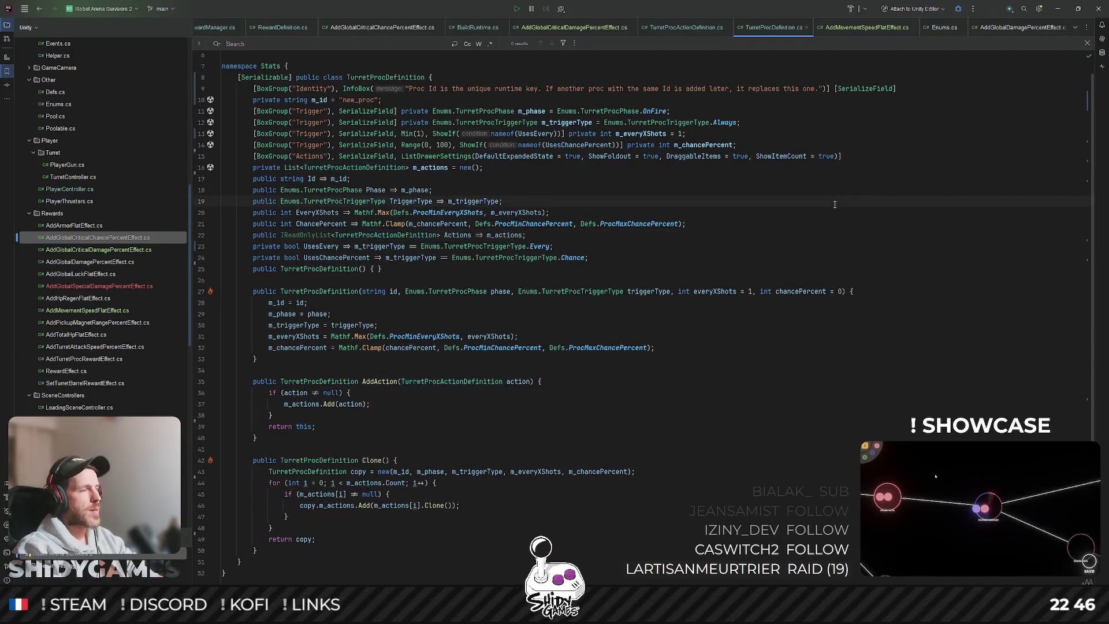
key(ctrl+shift+n)
text(enmus)
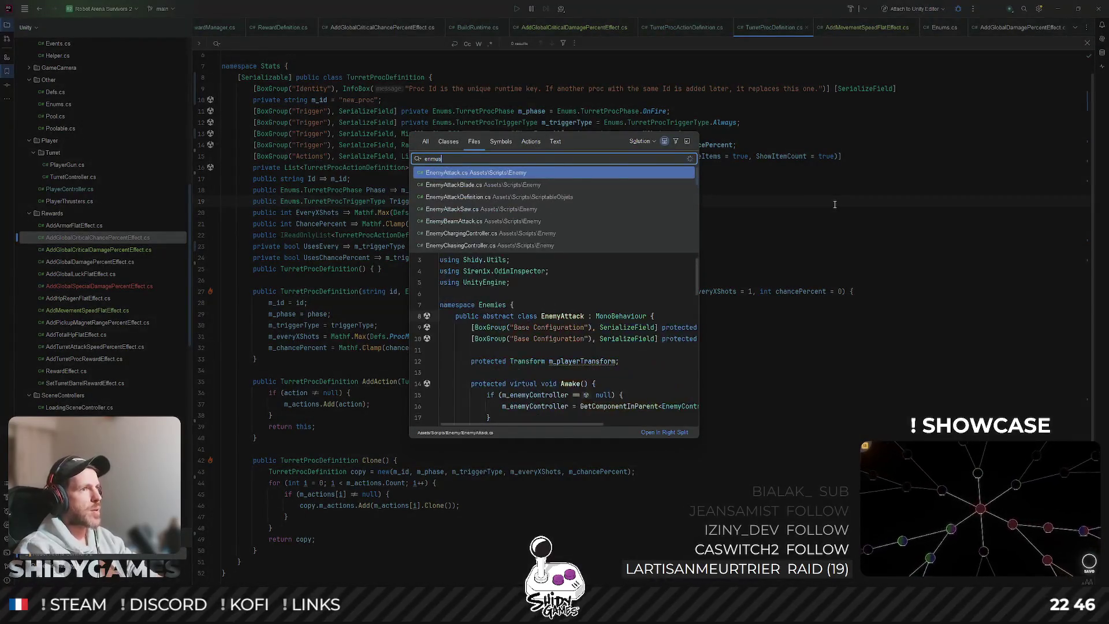
key(BackSpace)
text(ums)
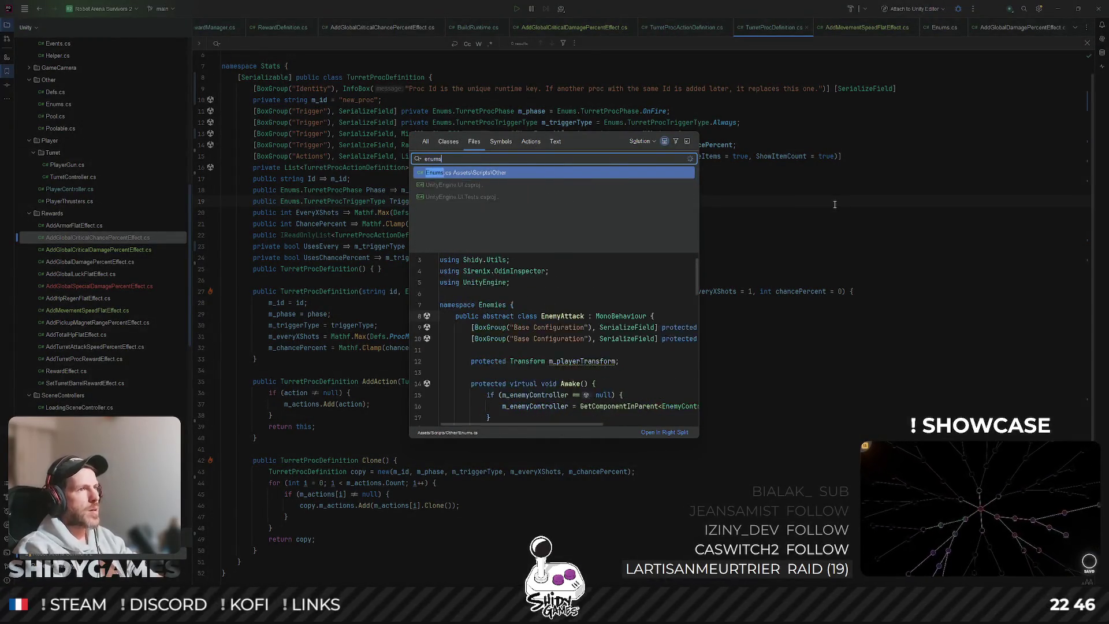
key(Return)
Find the TurretProcActionType enum and select AddSplitOnKillChildCount = 81
key(ctrl+f)
text(acto)
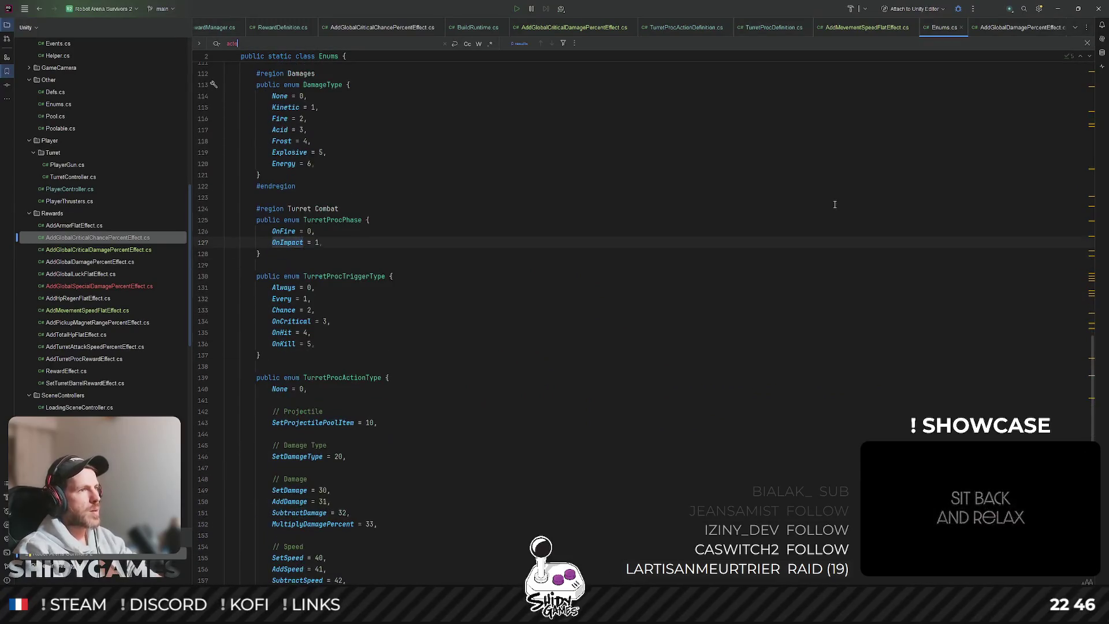
key(BackSpace)
text(iontype)
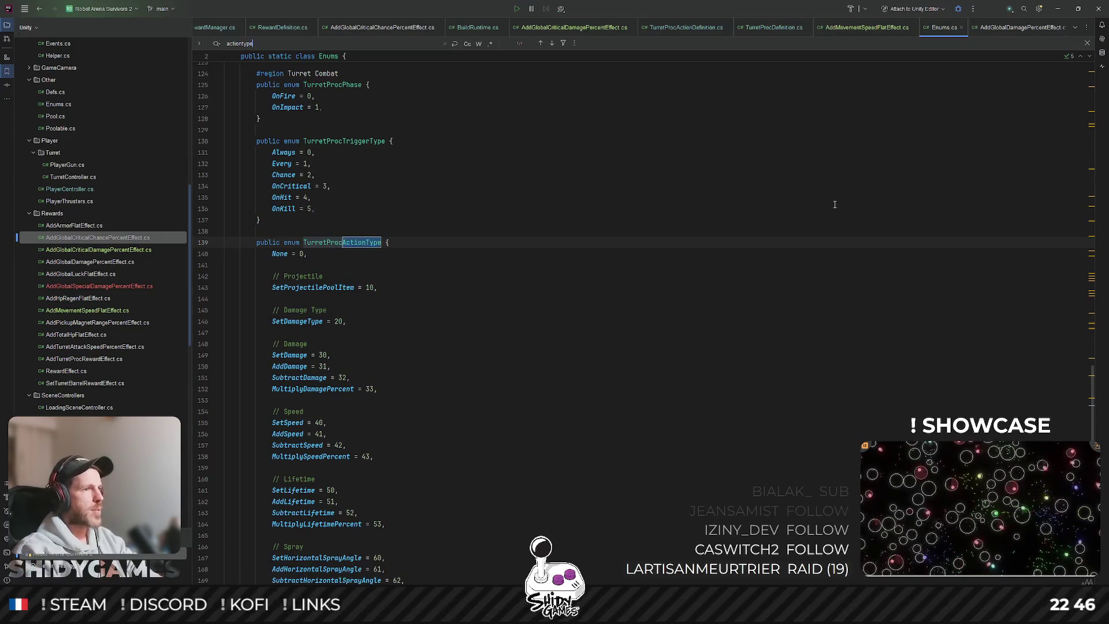
scroll(701, 218, down, 10)
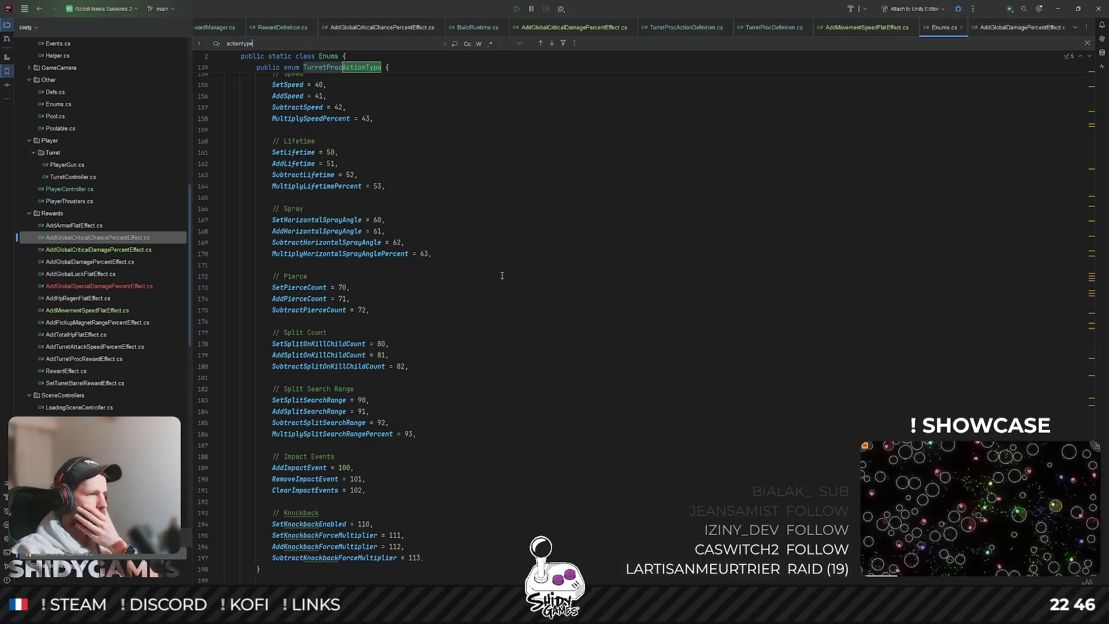
scroll(502, 276, down, 4)
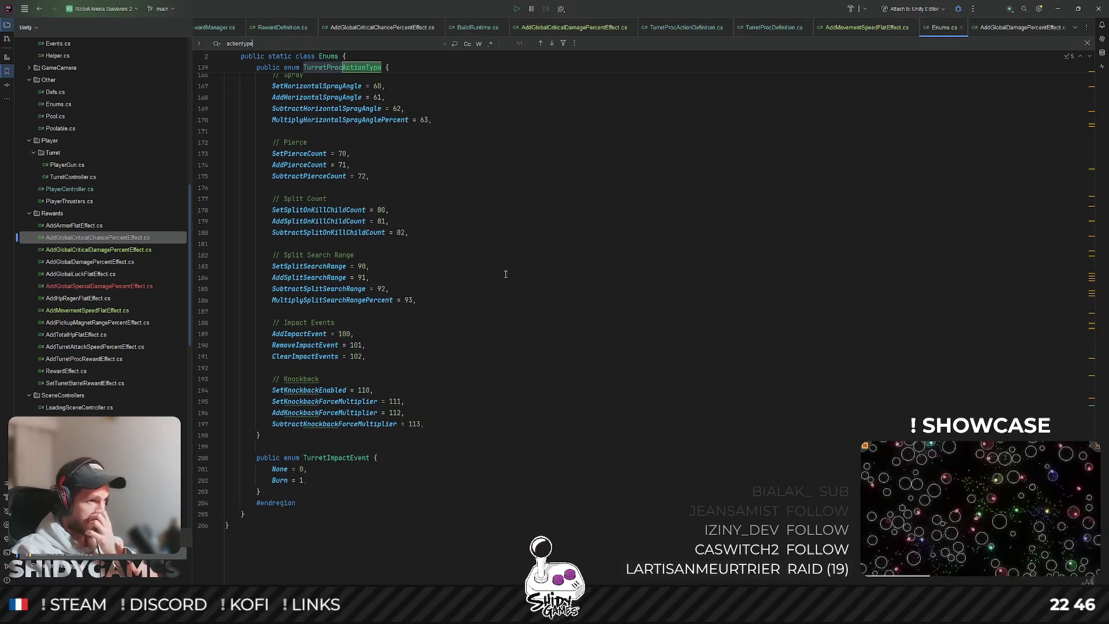
scroll(505, 275, up, 2)
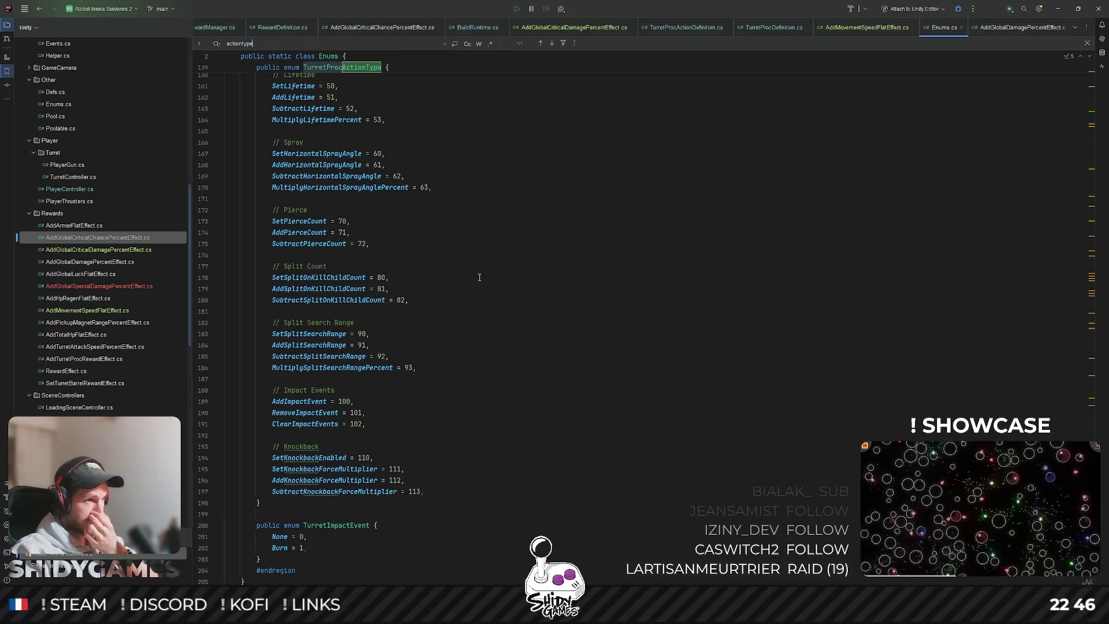
click(335, 289)
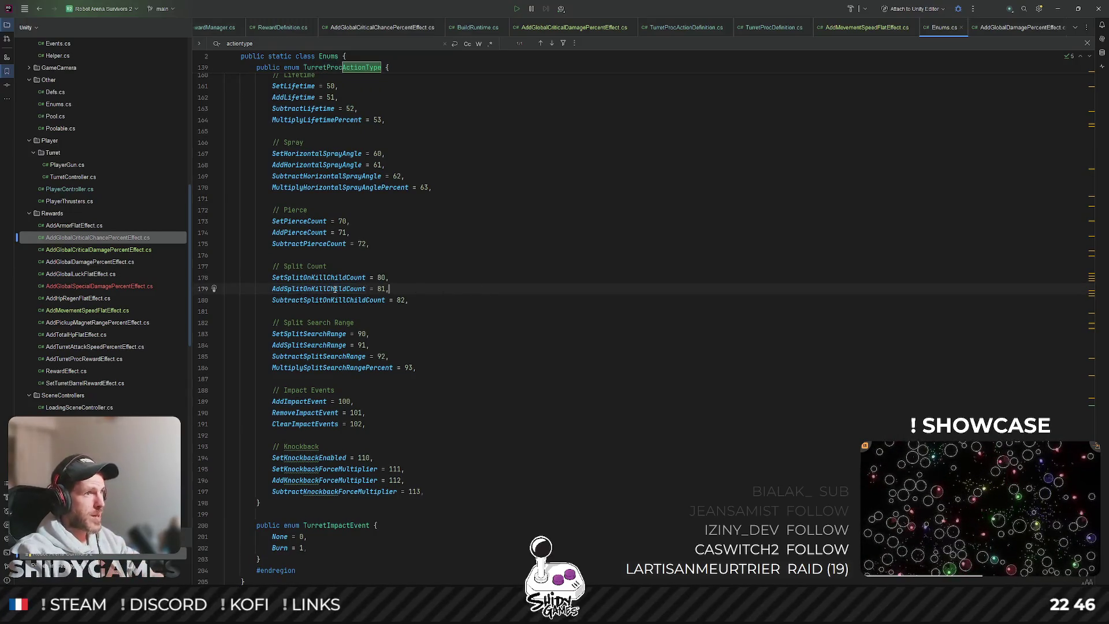
Jump to where AddSplitOnKillChildCount is handled in ApplyProcActions in Helper.cs
ctrl+click(340, 289)
scroll(619, 324, down, 4)
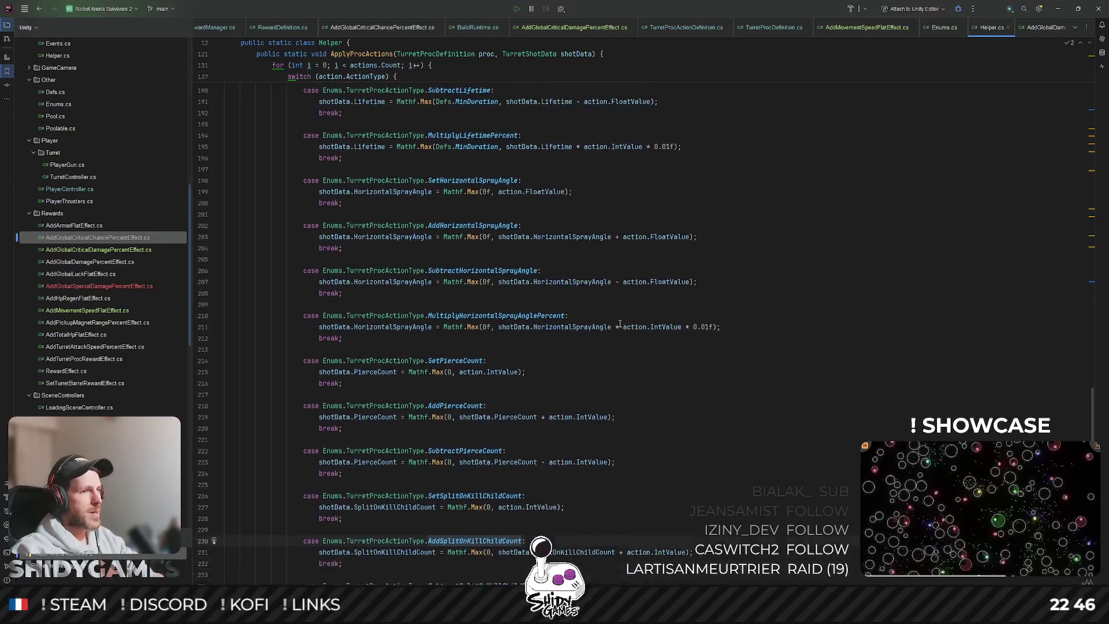
scroll(620, 324, up, 20)
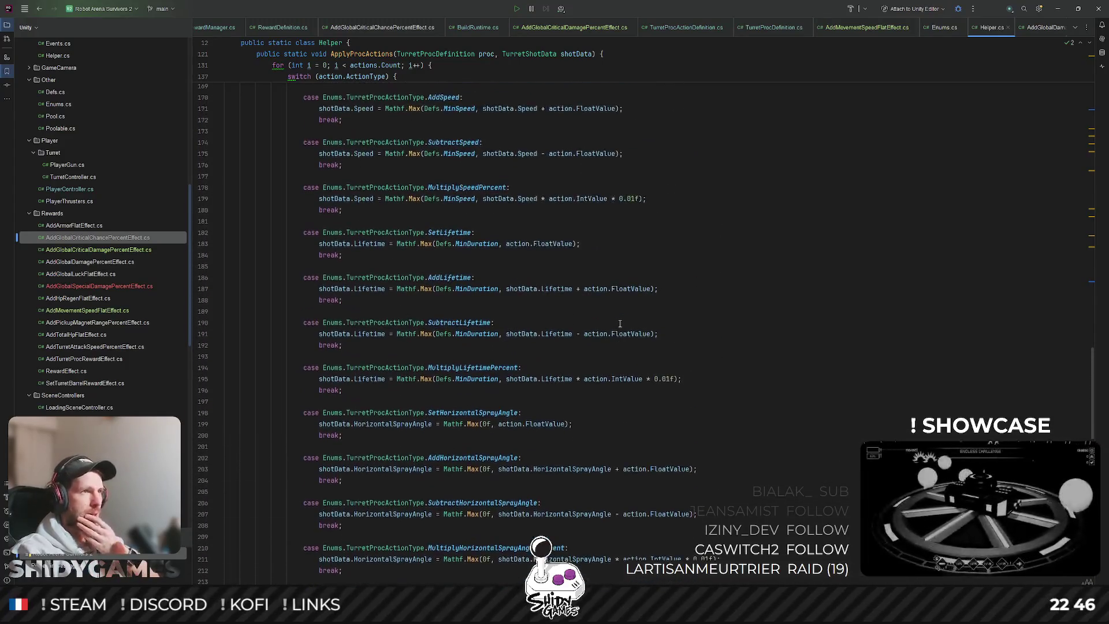
scroll(620, 324, up, 6)
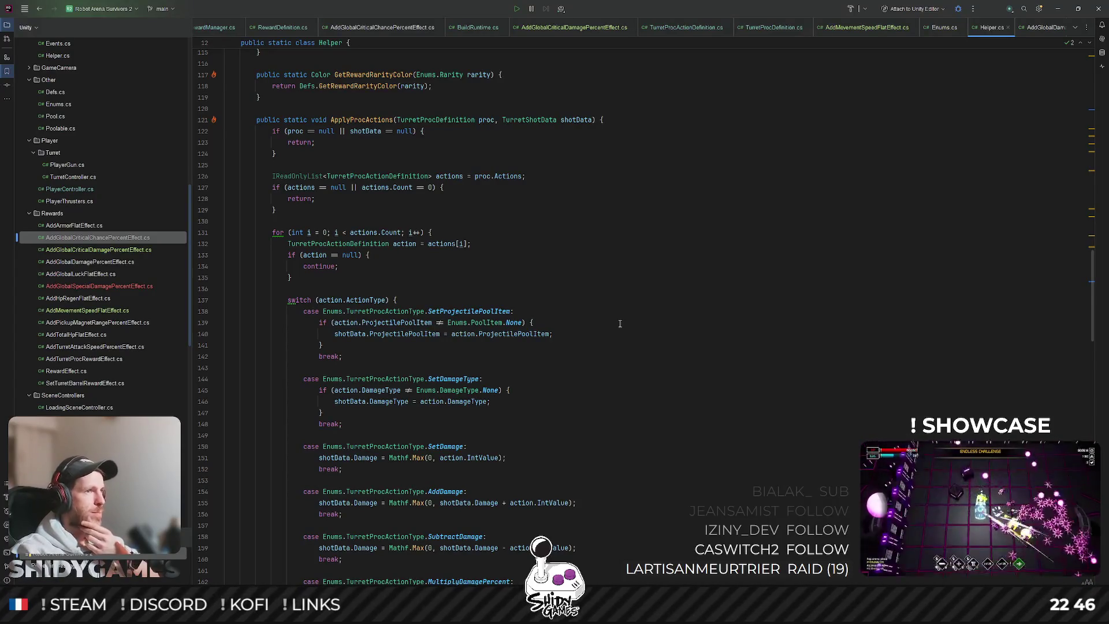
scroll(619, 323, down, 20)
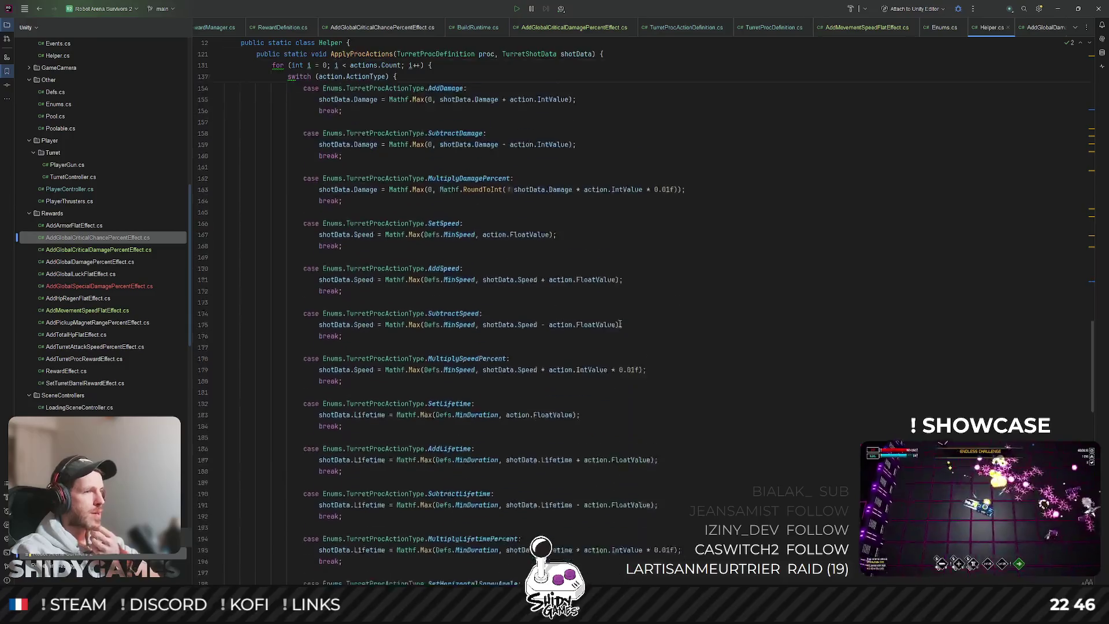
scroll(620, 324, down, 2)
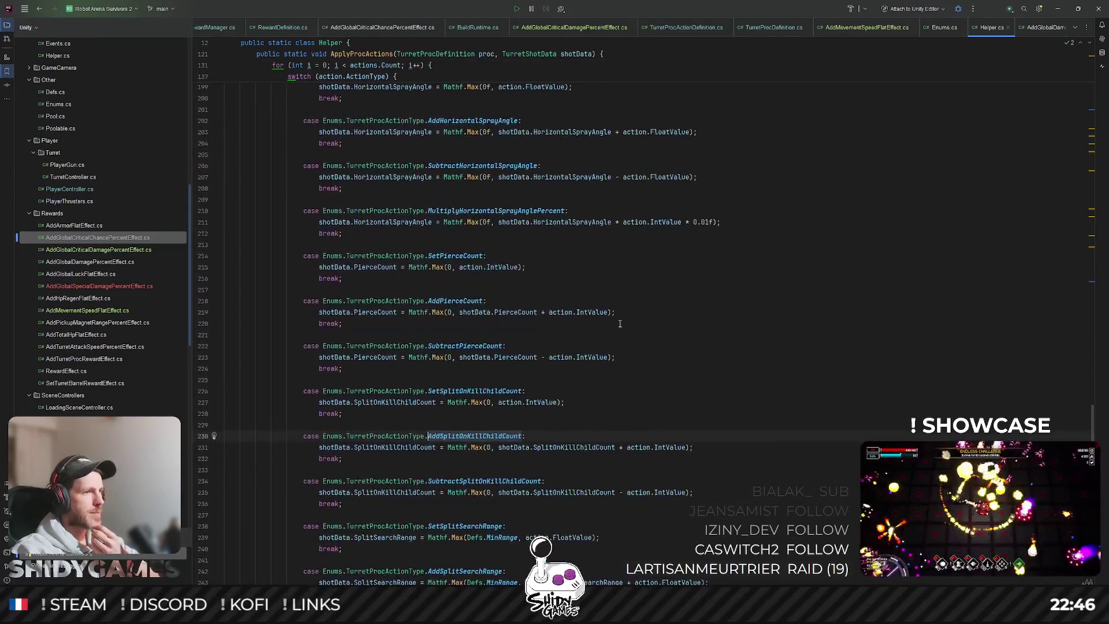
Go to SplitOnKillChildCount's declaration in TurretShotData.cs, then minimize Rider
click(430, 446)
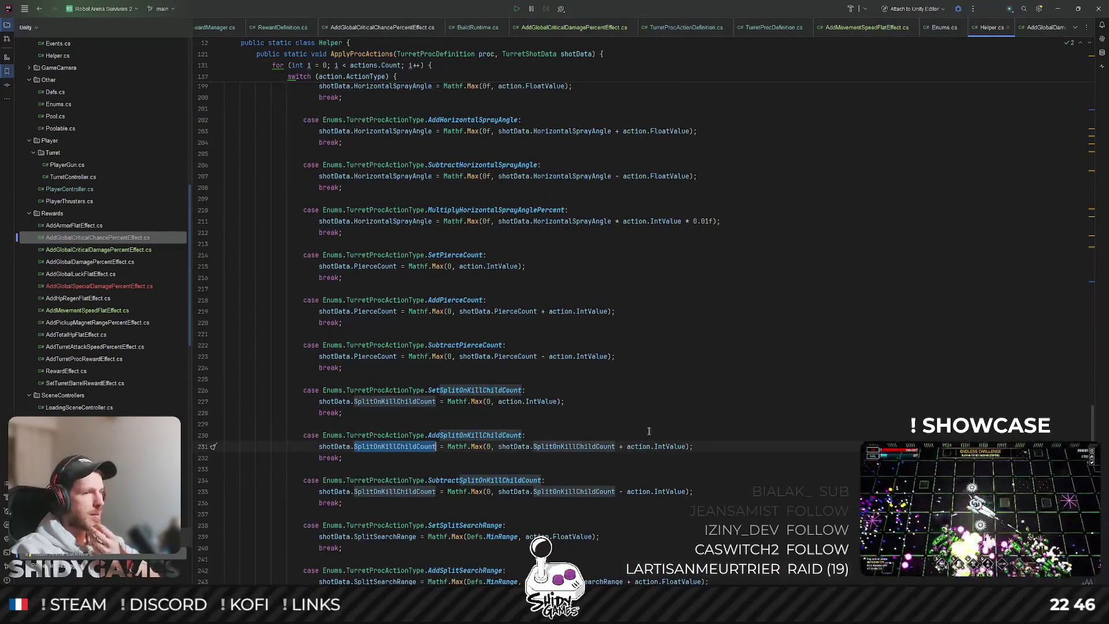
key(Up)
key(Up)
key(Up)
ctrl+click(551, 446)
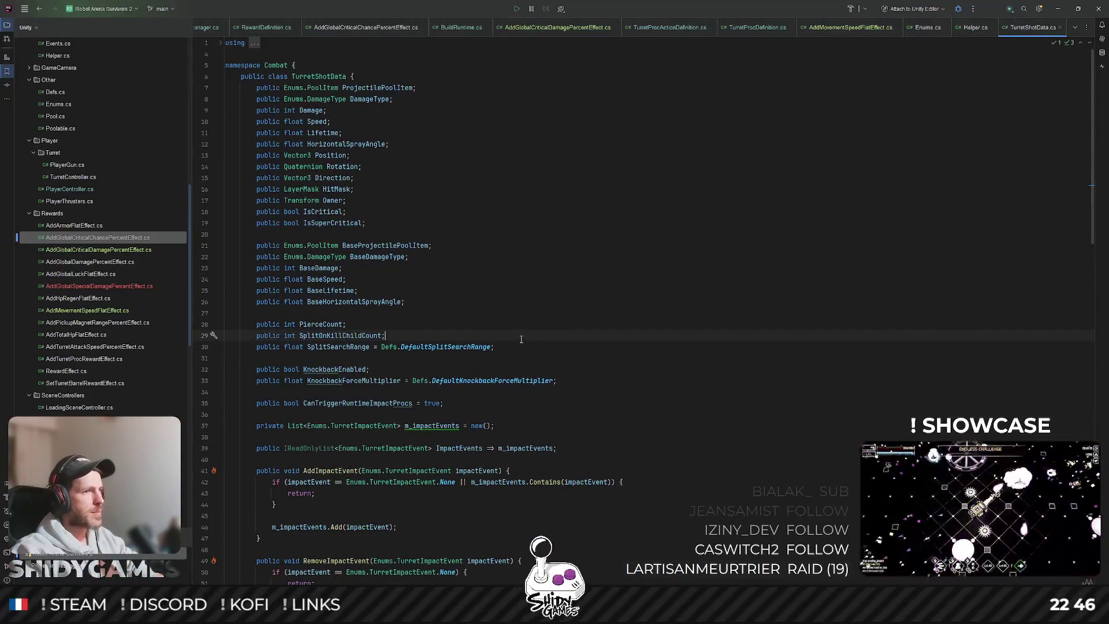
click(1057, 9)
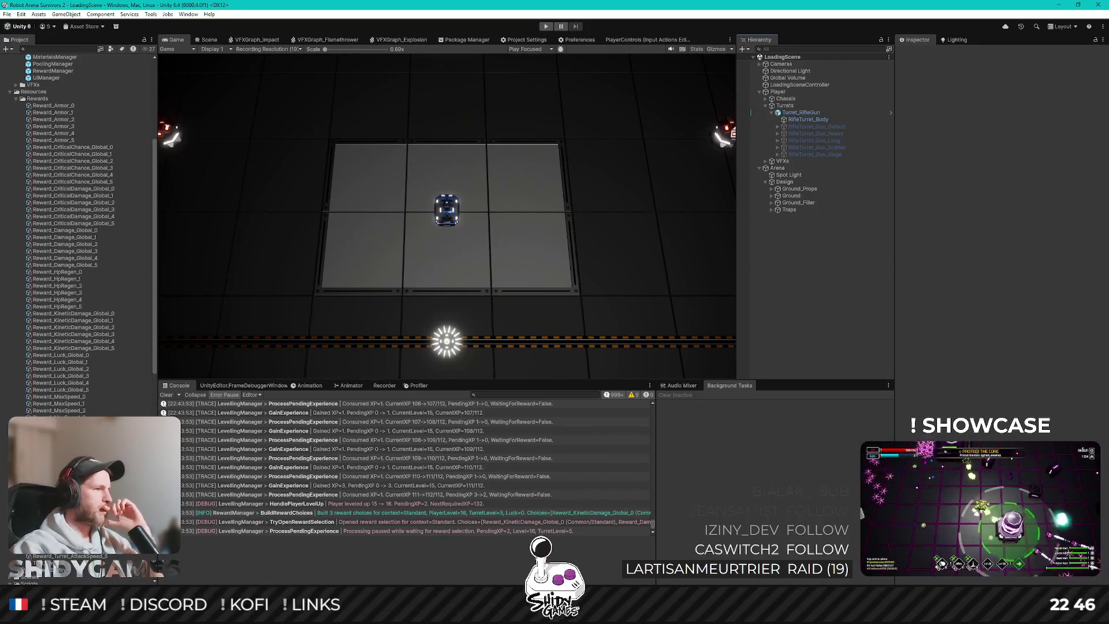
Select Test_Reward in Assets/Resources/Rewards and delete it, confirming the prompt
click(128, 557)
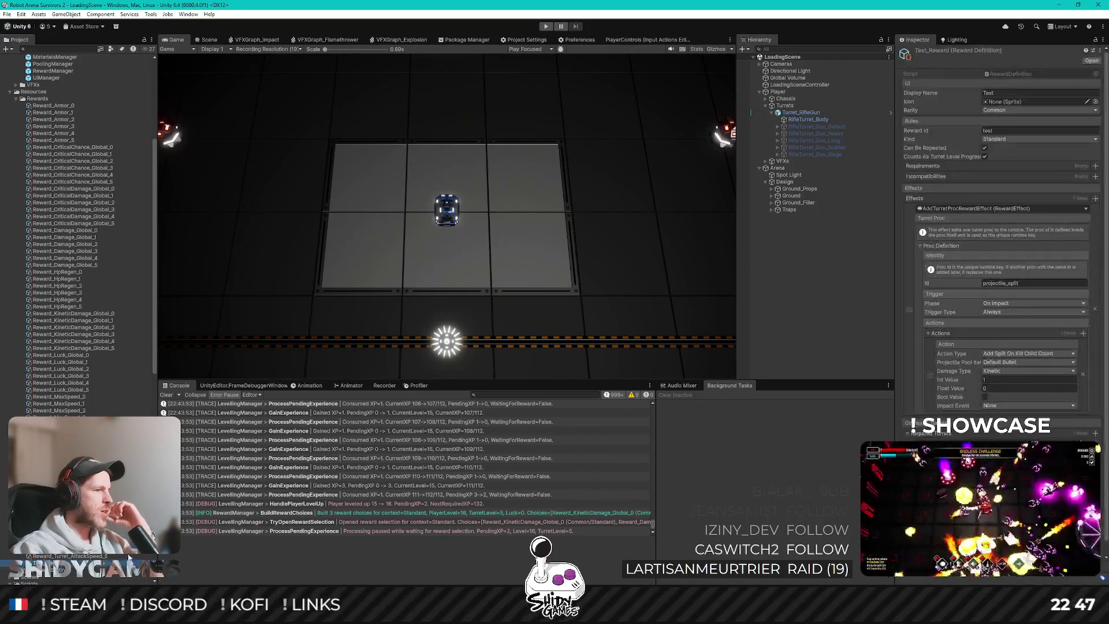
key(Delete)
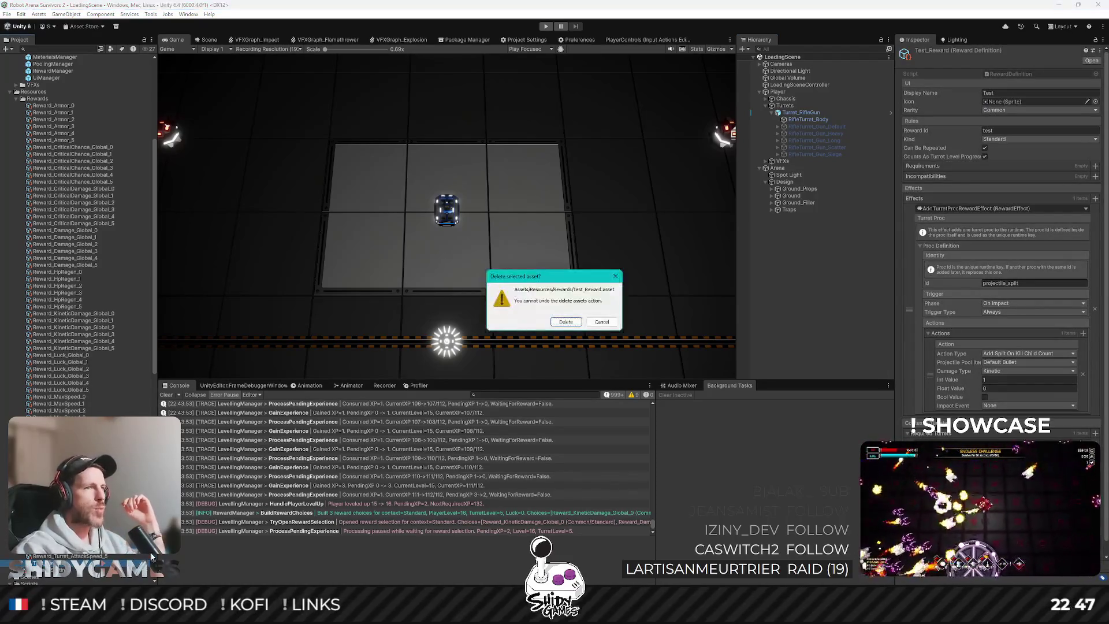
key(Return)
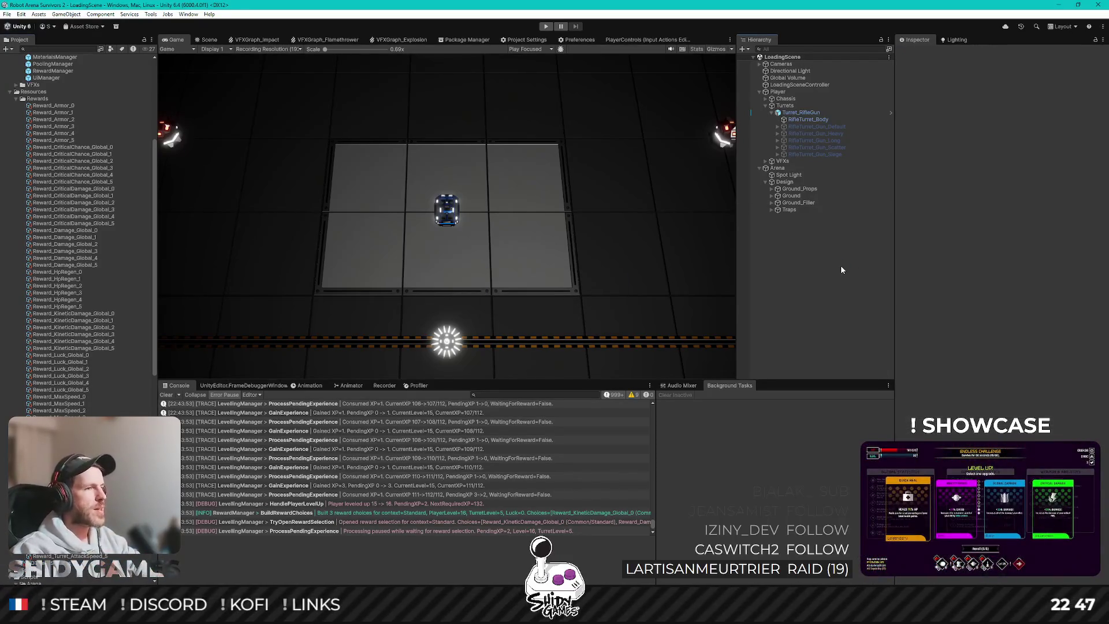